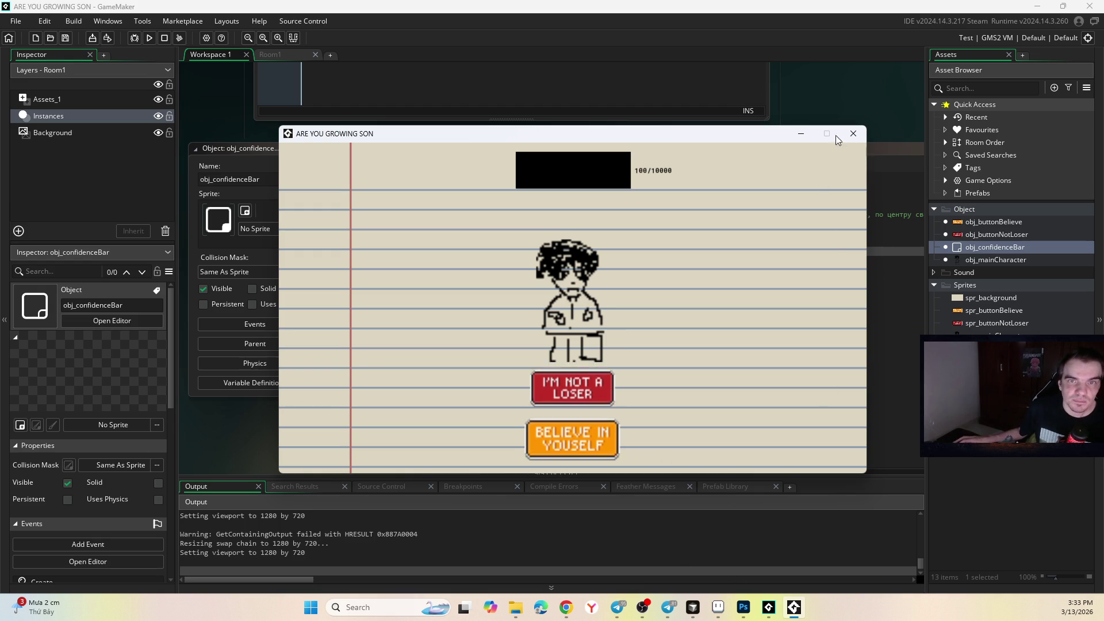
- Close the game, then change bar_width from 250 to 450 and bar_height from 80 to 50
left_click(853, 134)
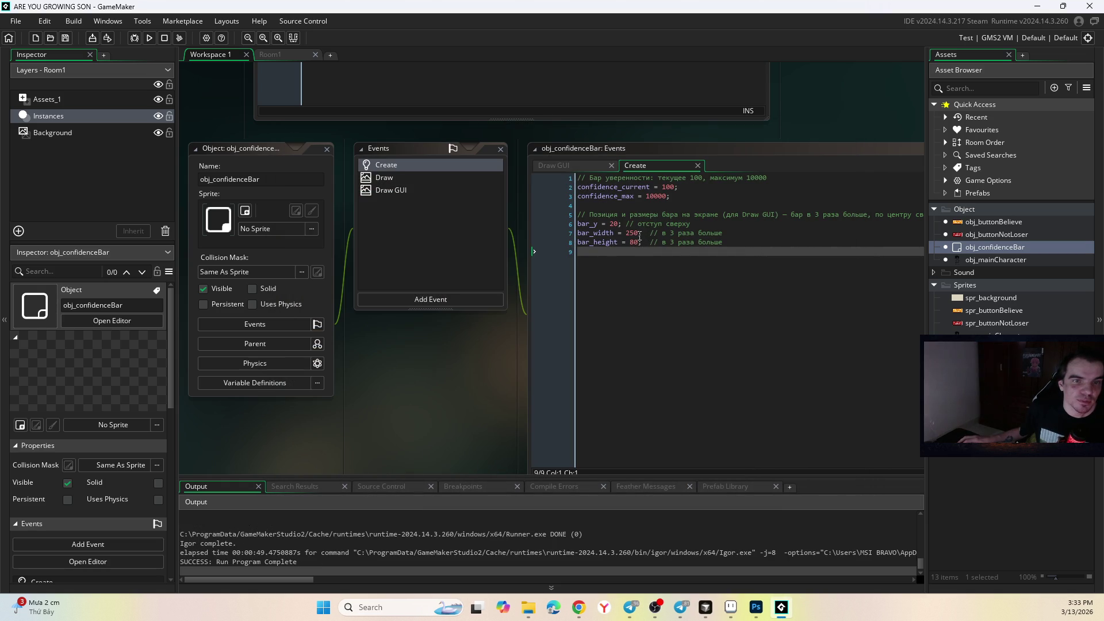
double_click(633, 235)
type("46")
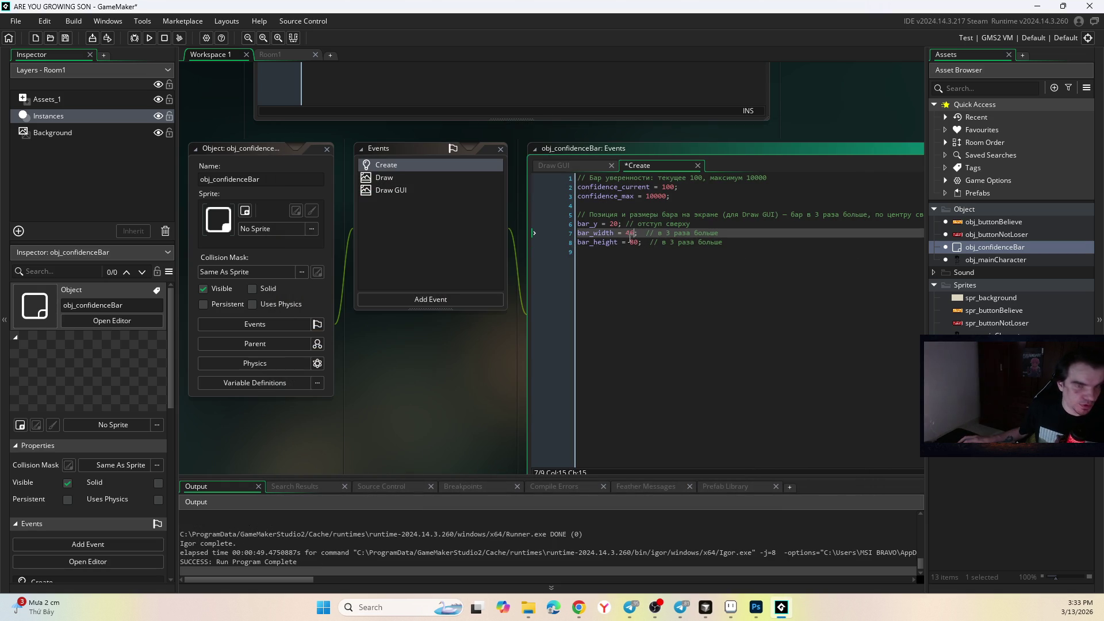
left_click(631, 234)
type("0")
double_click(632, 242)
type("50")
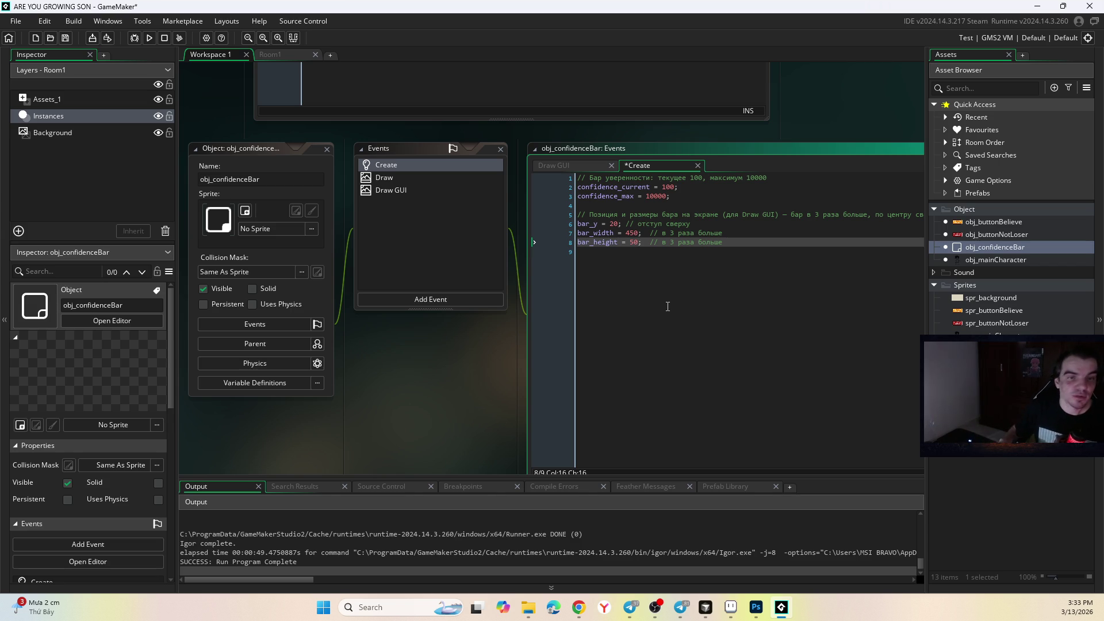
left_click(585, 167)
- Save and run the game, then compare its confidence bar with the Photoshop mockup
left_click(640, 164)
left_click(149, 37)
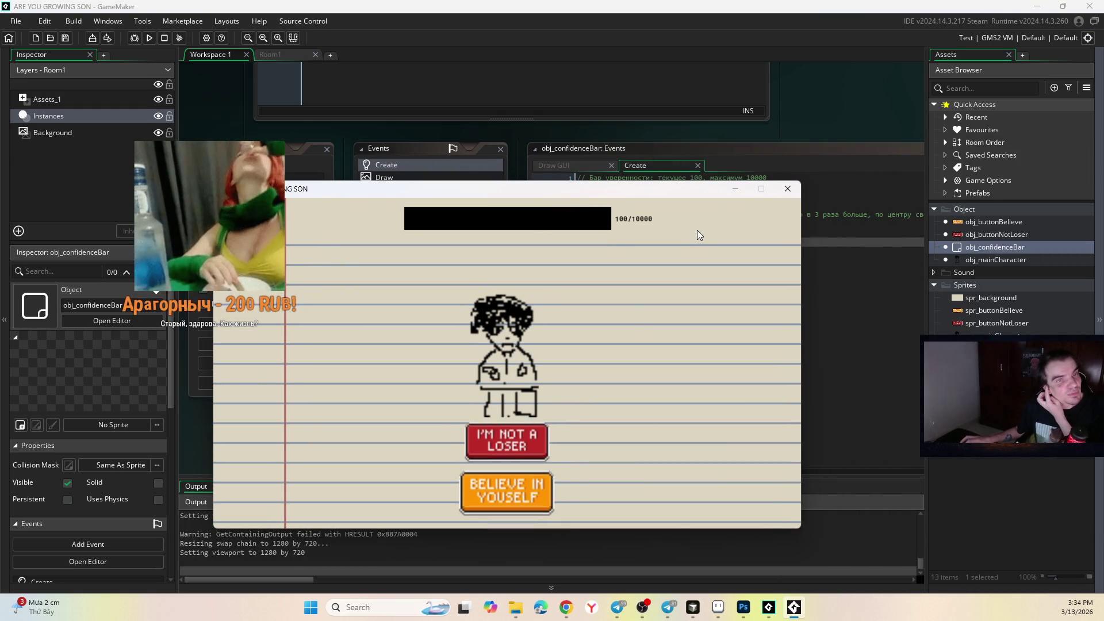
left_click(743, 609)
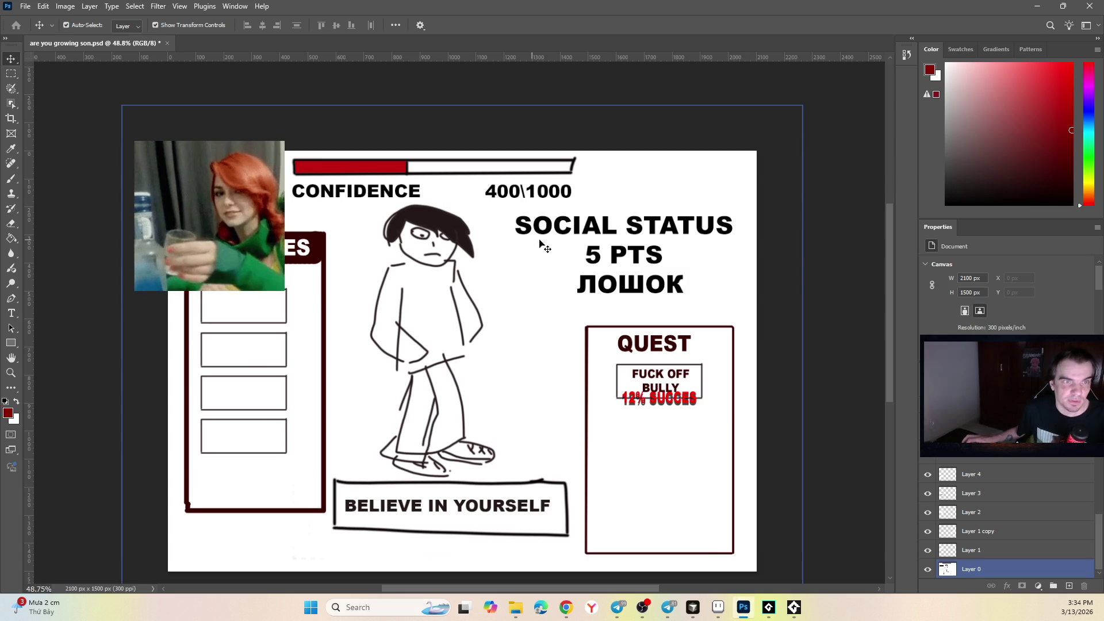
mouse_move(749, 604)
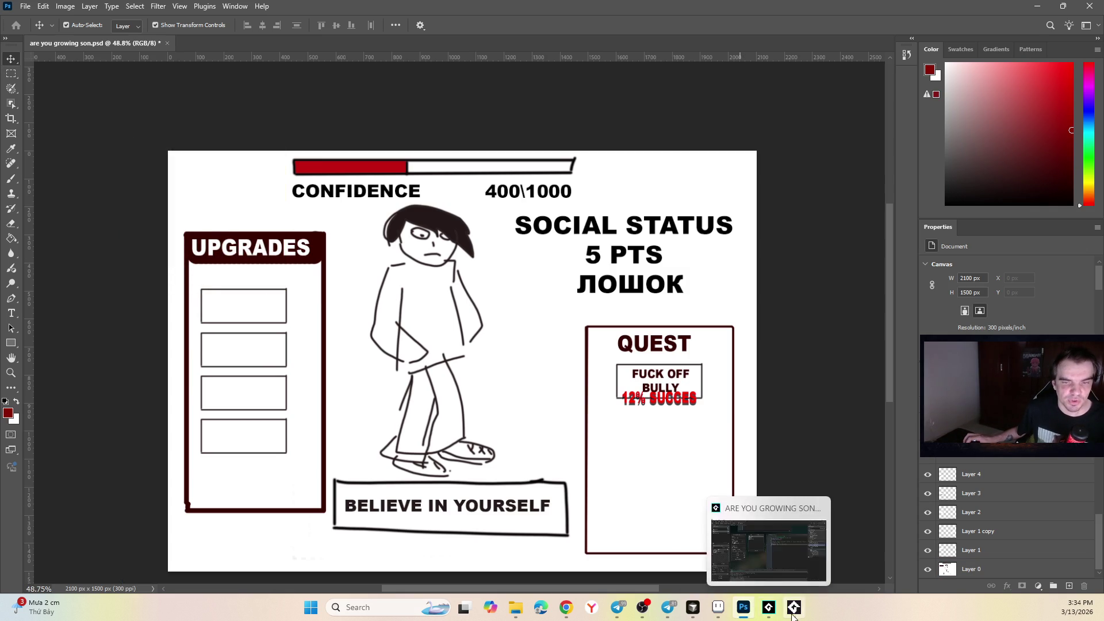
left_click(794, 607)
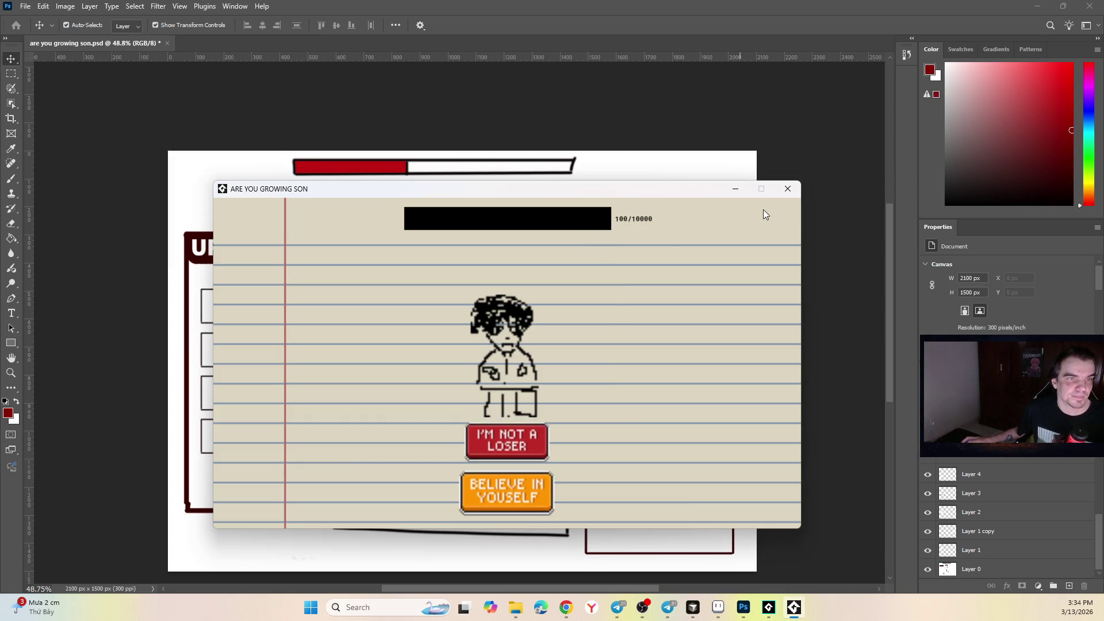
- Close the game window and return to the GameMaker project
left_click(787, 189)
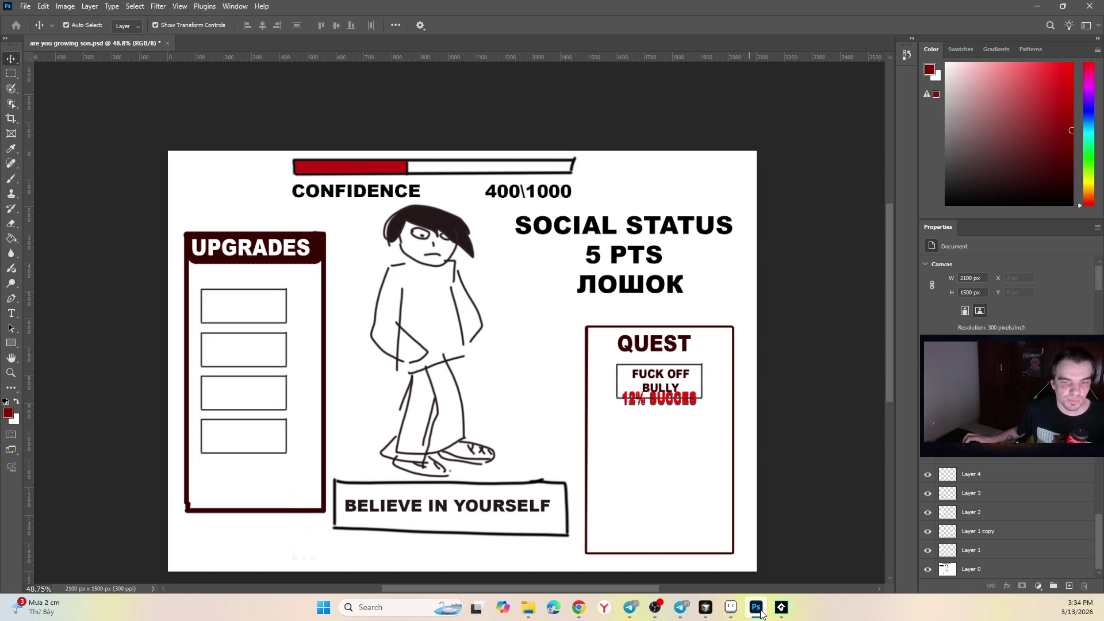
mouse_move(690, 611)
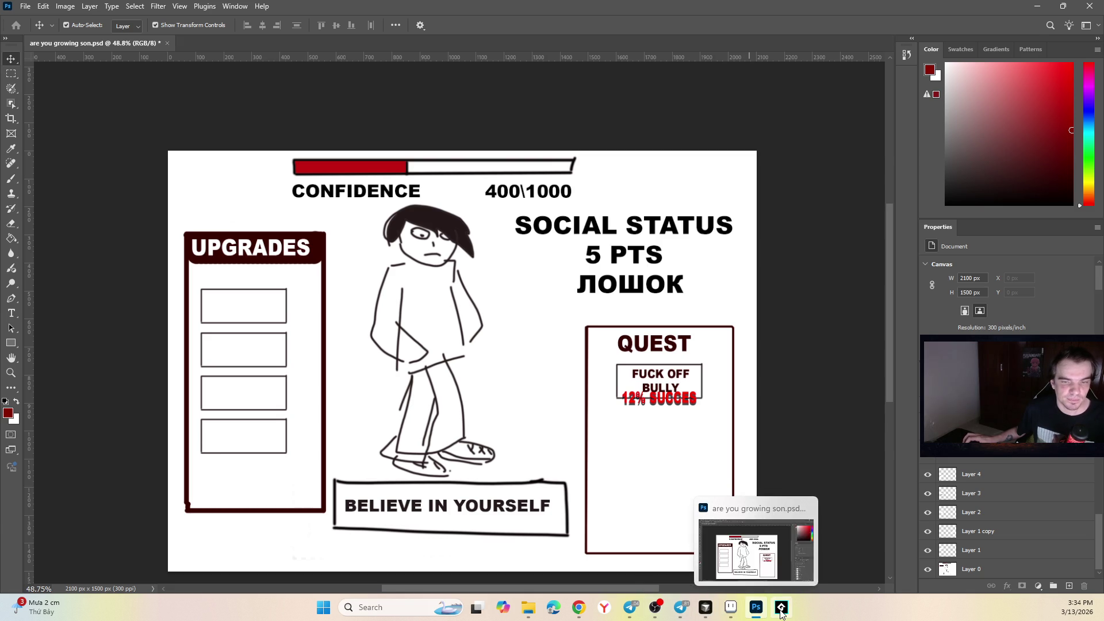
left_click(780, 607)
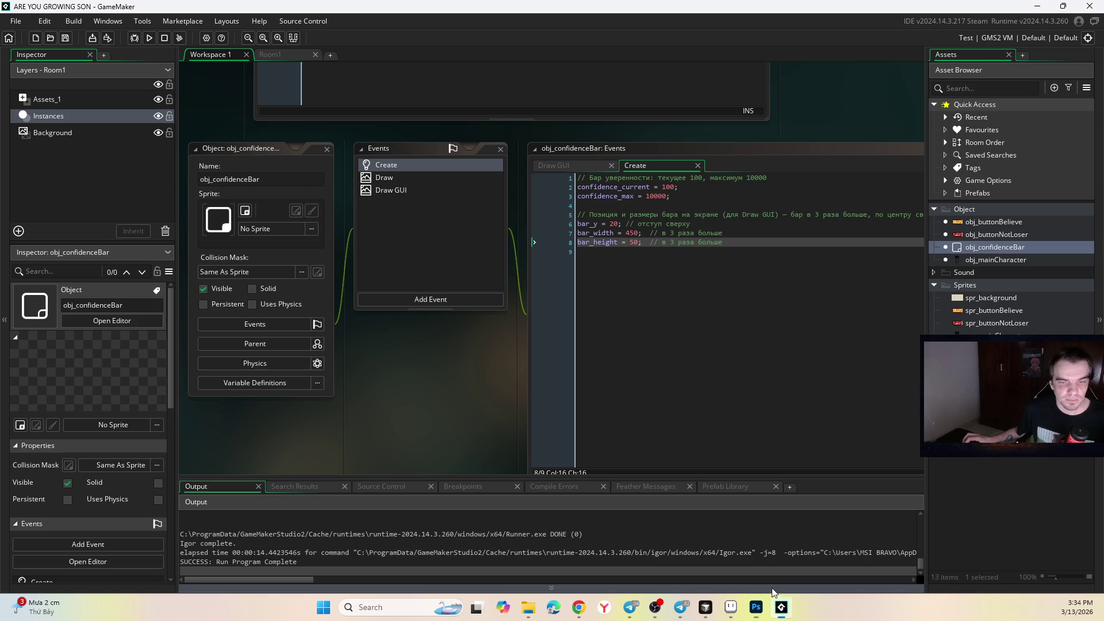
- Change bar_width from 450 to 600 and bar_height to 40
left_click(630, 234)
left_click_drag(637, 233, 626, 234)
type("600")
left_click(635, 244)
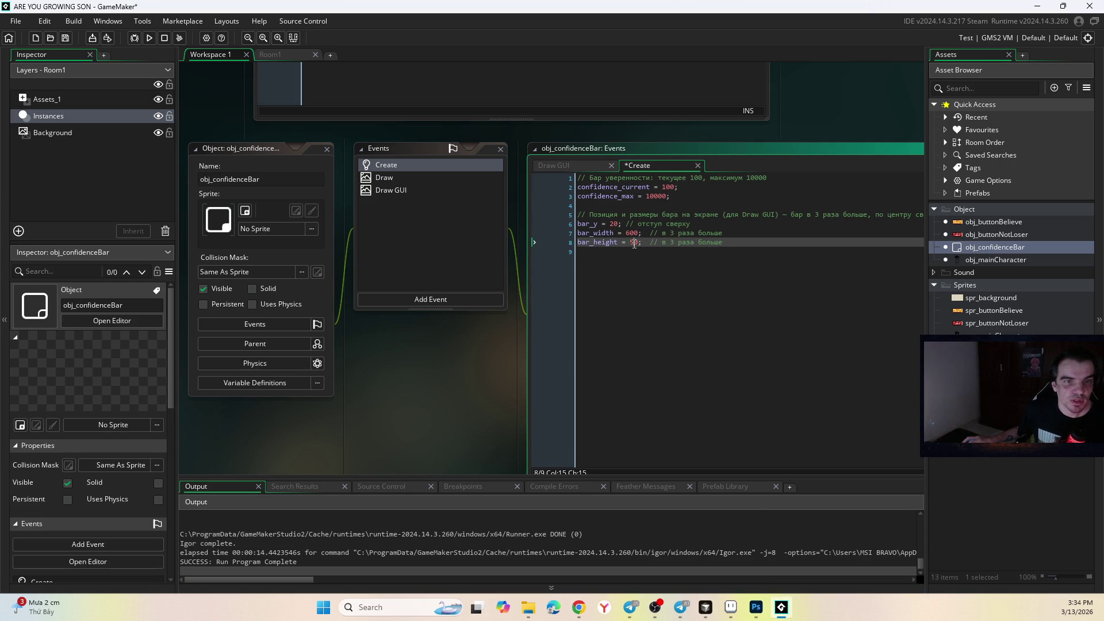
type("4")
- Delete the trailing comments on the width and height lines, then undo to restore the bar_y comment
left_click(665, 293)
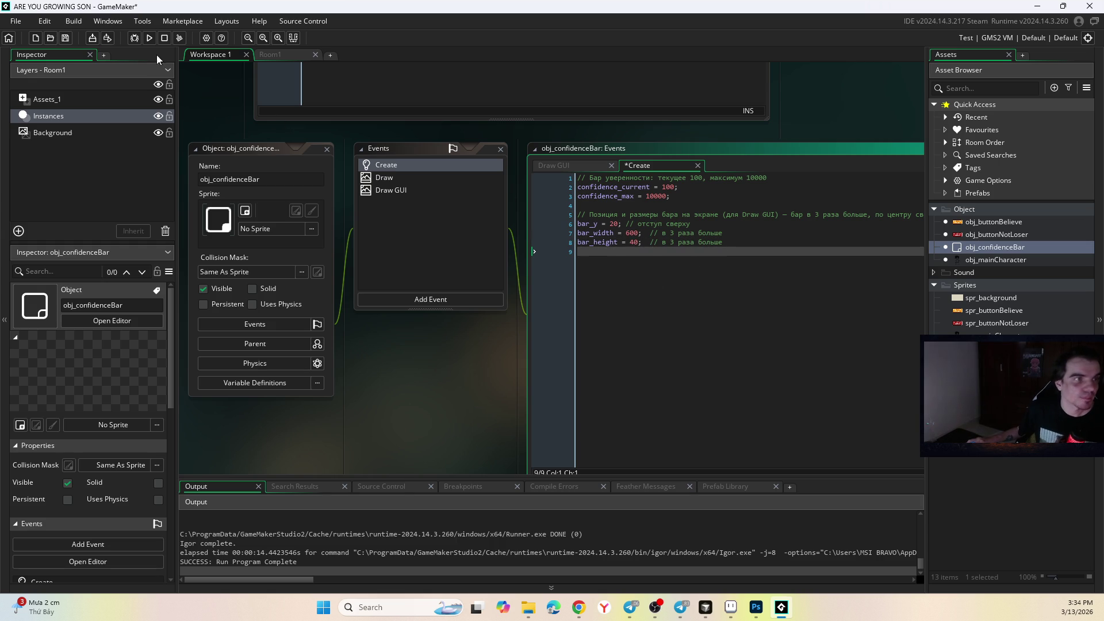
left_click_drag(736, 242, 650, 248)
key("BackSpace")
left_click_drag(723, 233, 625, 224)
key("BackSpace")
key("BackSpace")
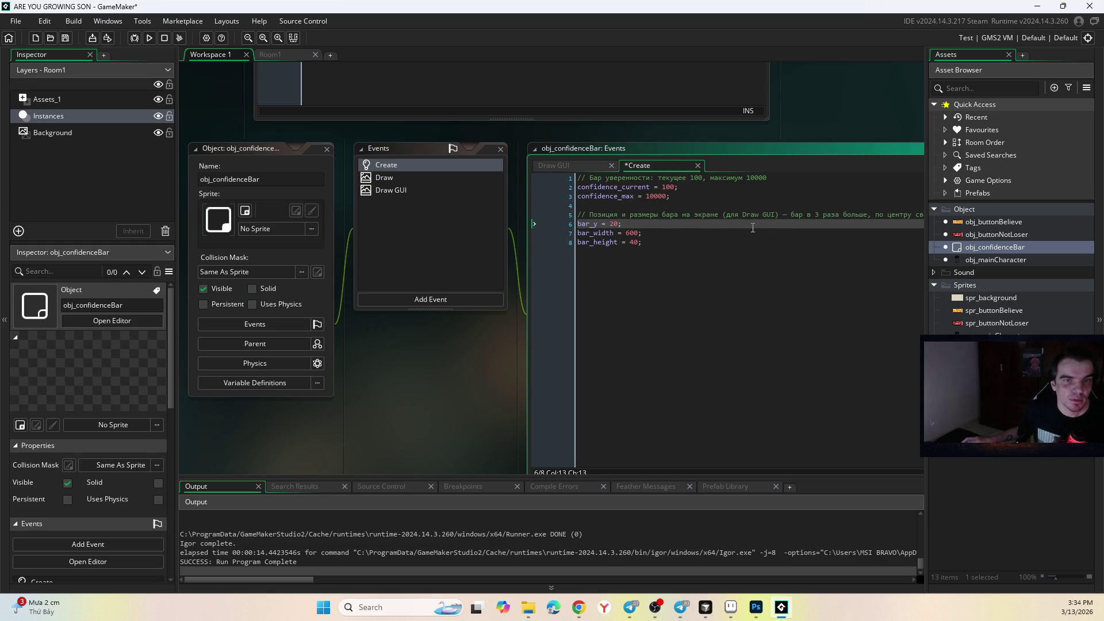
key("ctrl+z")
left_click(664, 269)
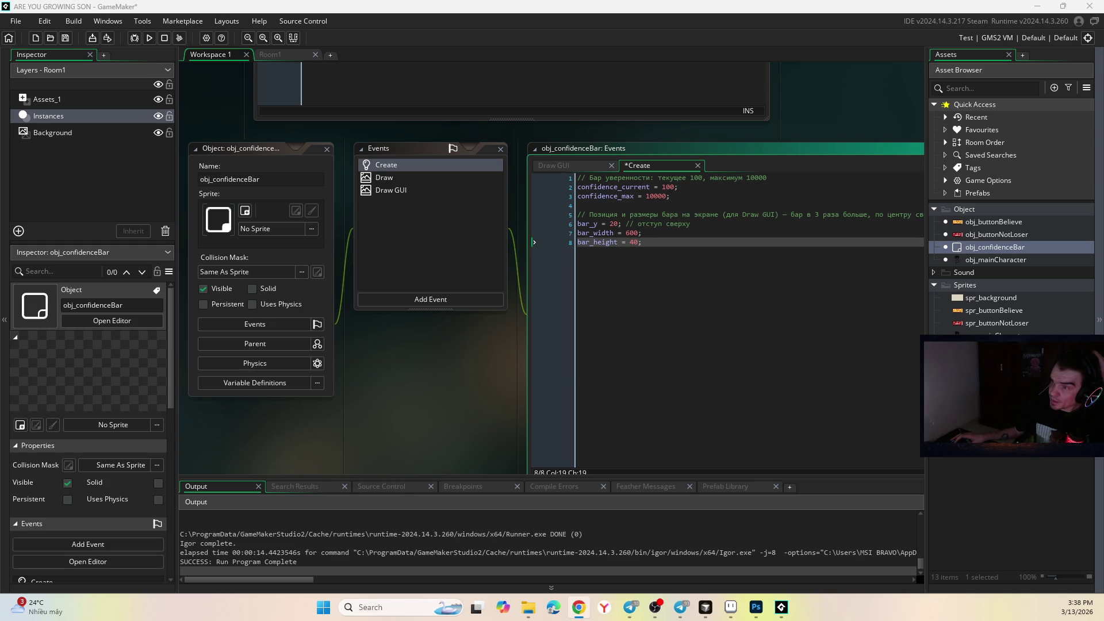
- Save and run the game, check the wider, thinner 100/10000 bar, then close it
mouse_move(761, 610)
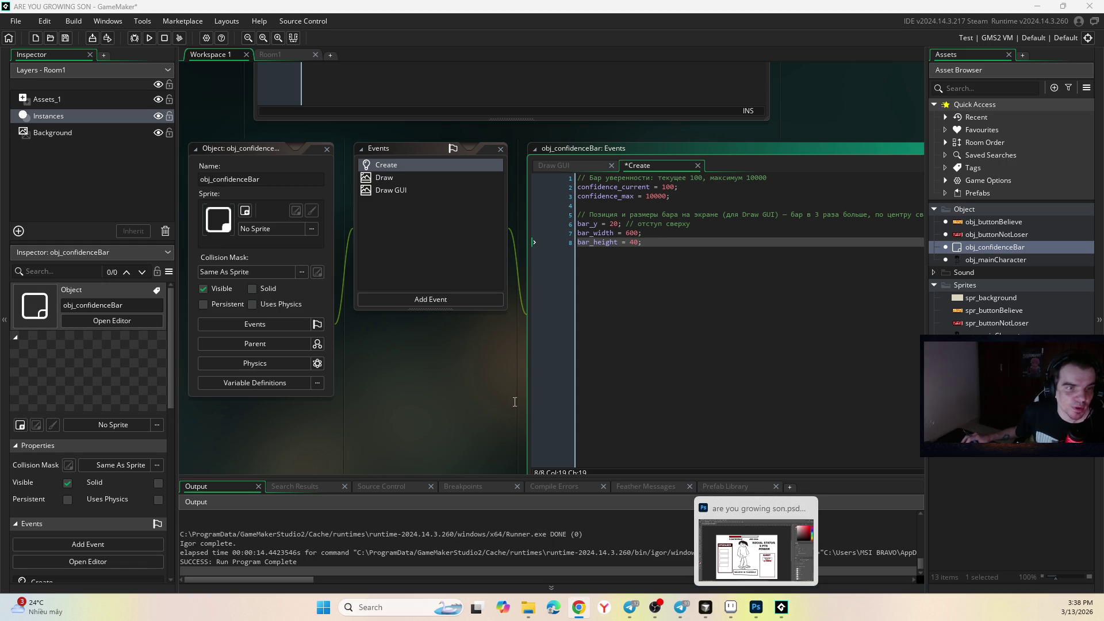
left_click(178, 205)
left_click(151, 36)
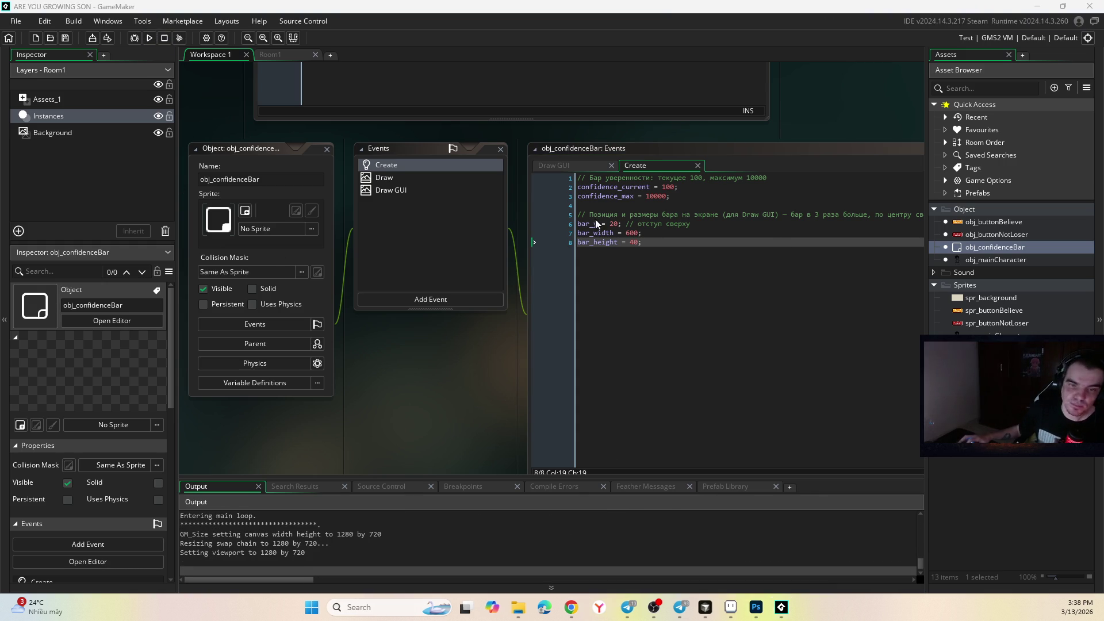
left_click_drag(950, 87, 541, 133)
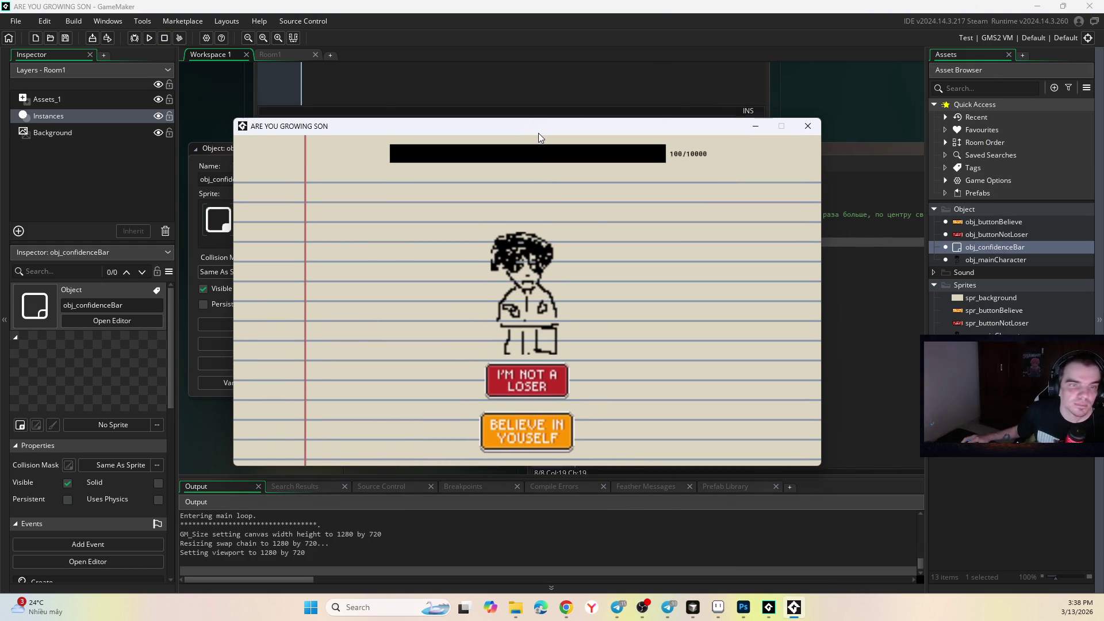
left_click(808, 126)
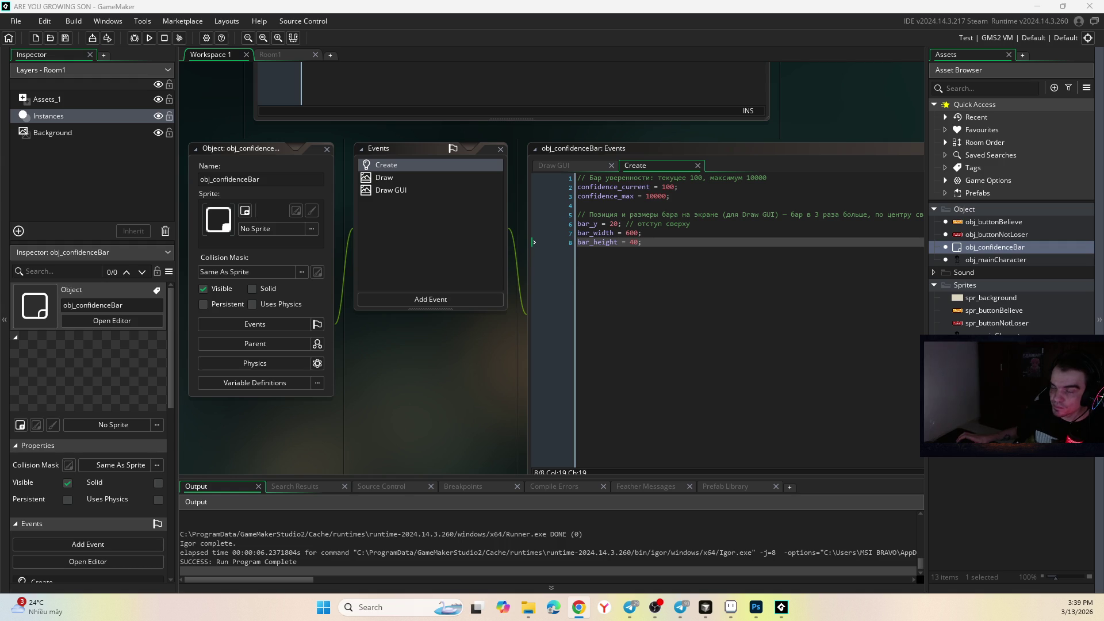
key("alt+Tab")
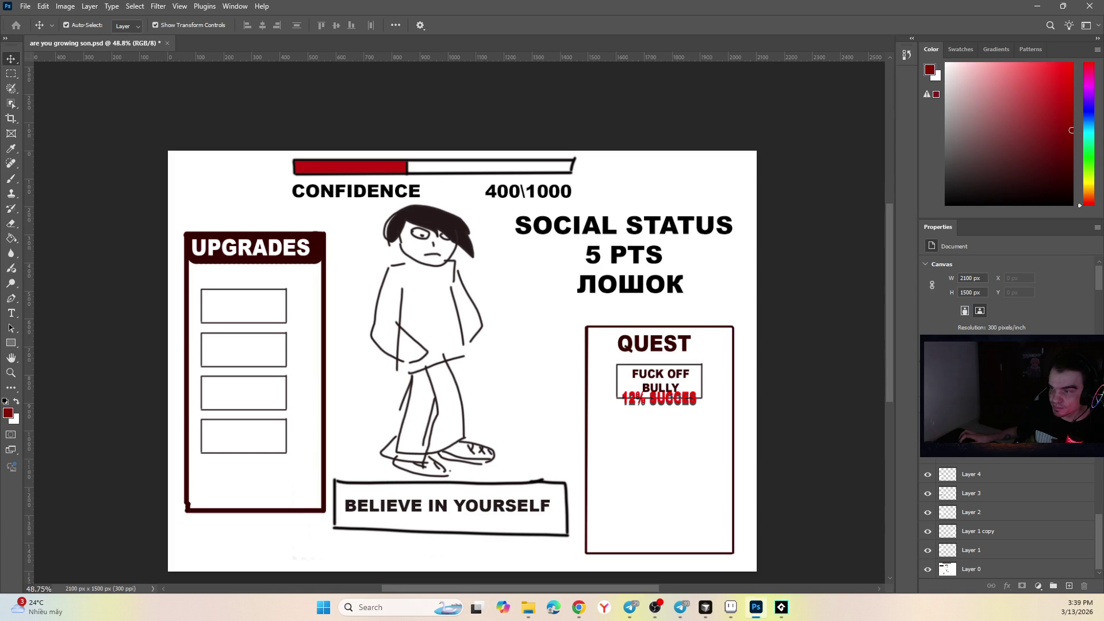
key("alt+Tab")
key("alt+Tab")
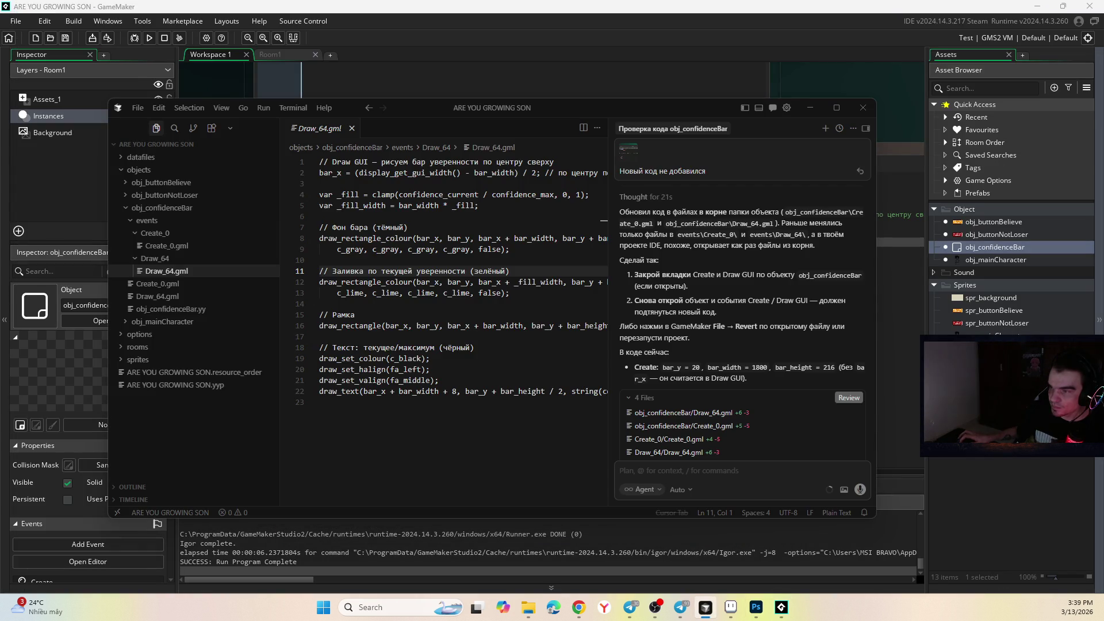
key("alt+Tab")
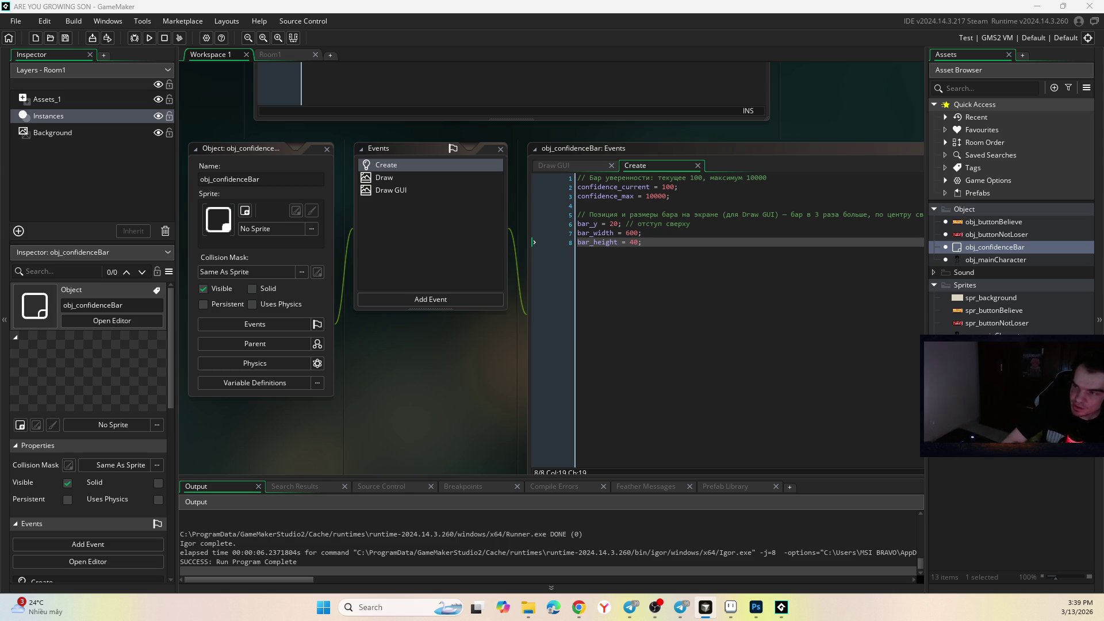
- Alt-Tab back to GameMaker so it prompts to reload or save the changed obj_confidenceBar
key("alt+Tab")
key("alt+Tab")
key("alt+Tab")
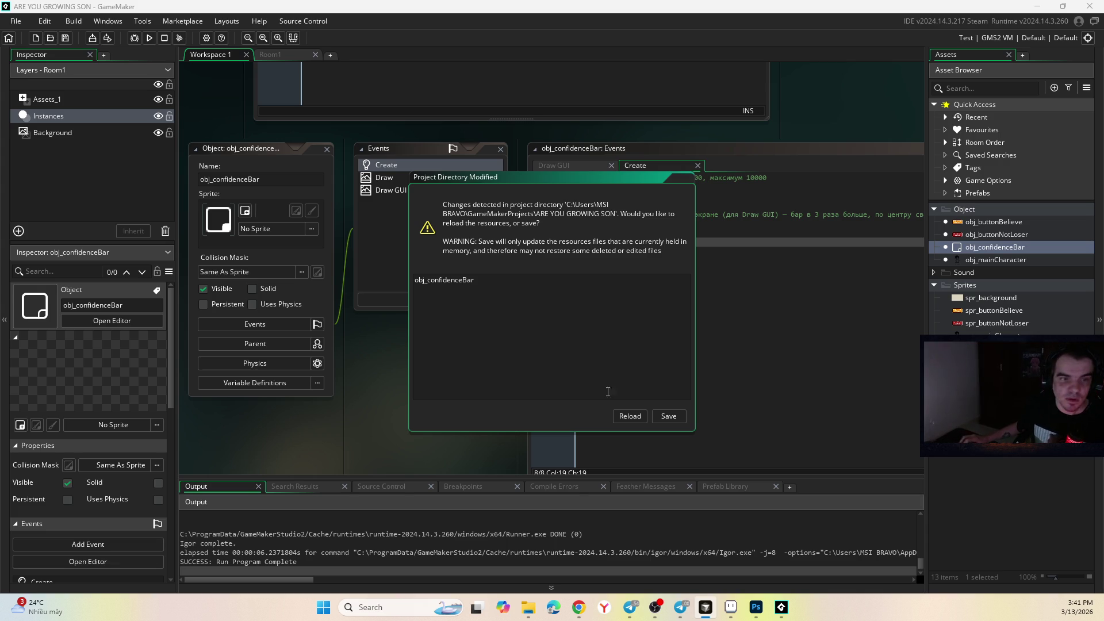
- Reload the changed project and review the Draw GUI's dark-gray background rectangle
left_click(628, 415)
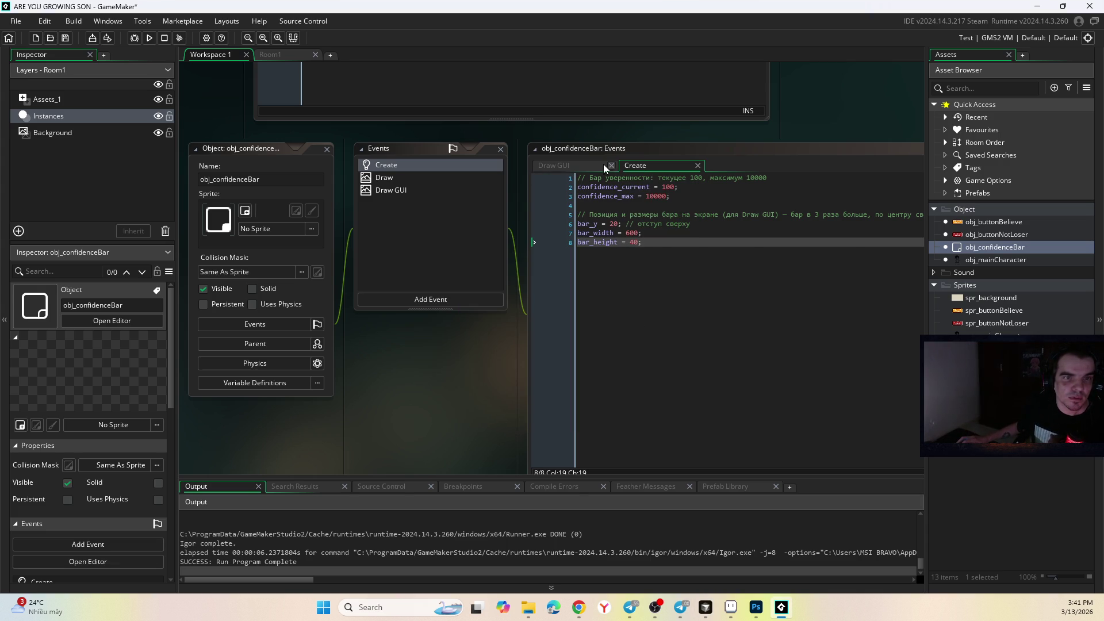
left_click(587, 164)
left_click(707, 222)
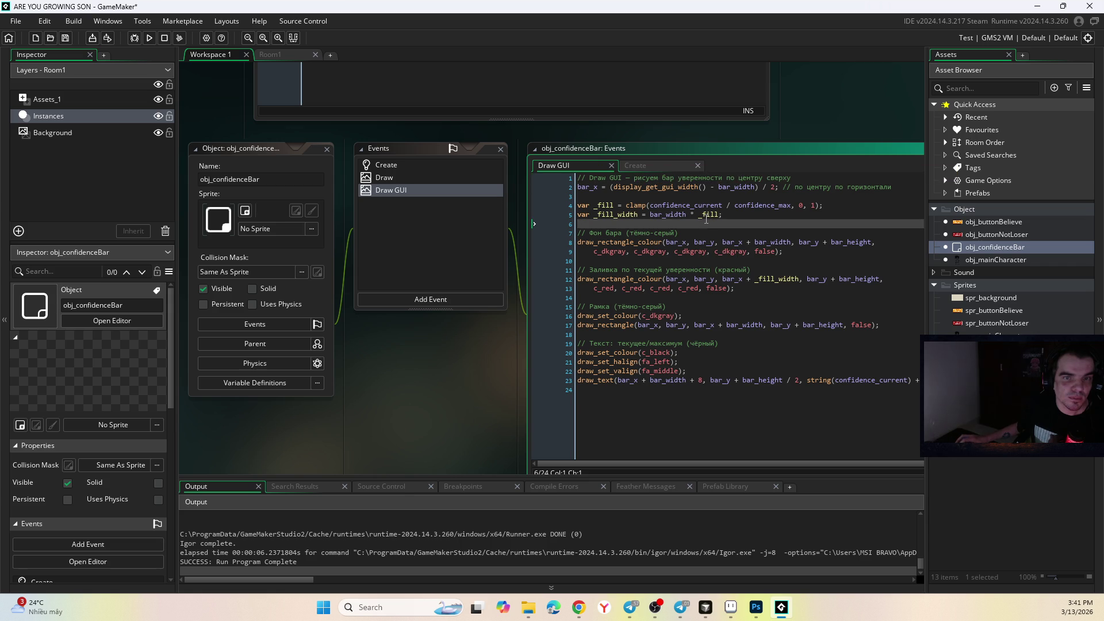
left_click(711, 252)
- Check the outline and red fill rectangle lines, then run the game to test the bar
left_click(763, 253)
left_click(646, 288)
key("alt+Tab")
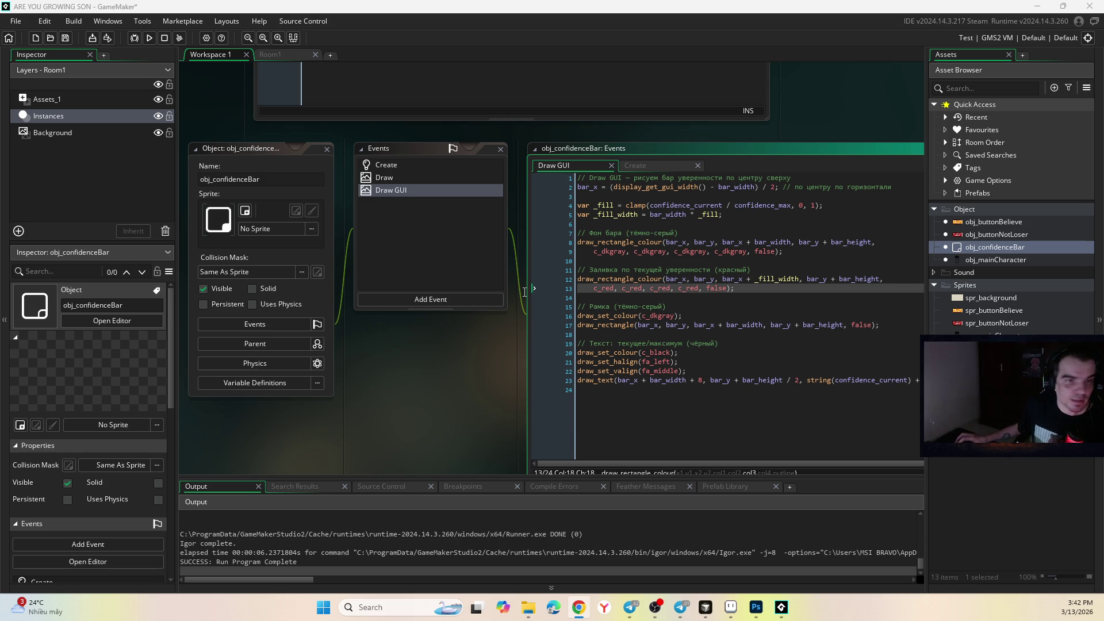
left_click(148, 37)
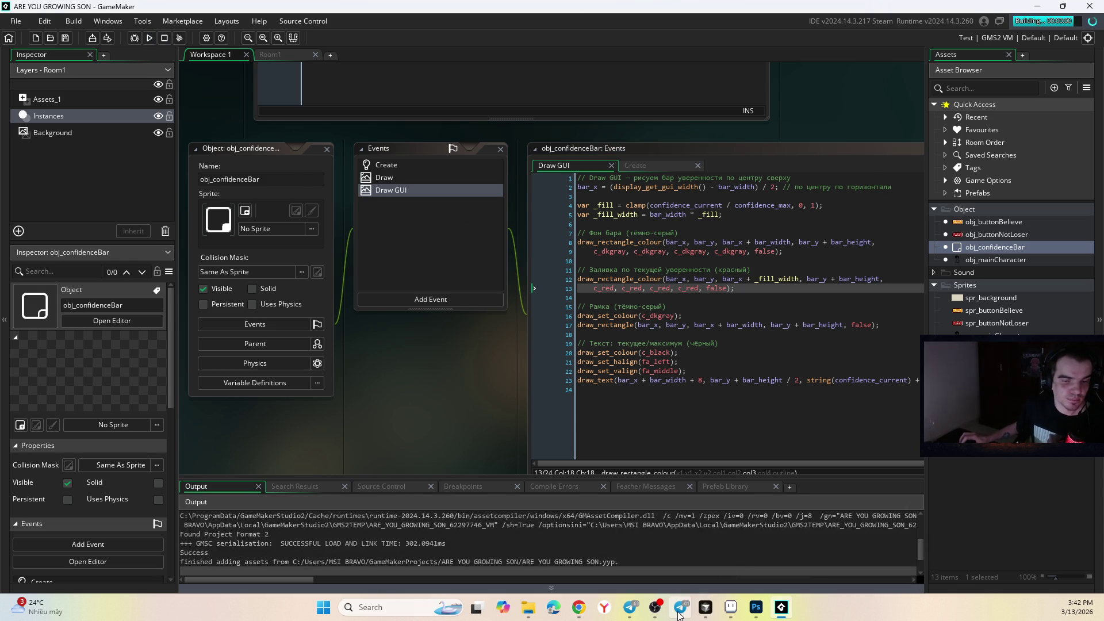
- Center the running game window, check the dark 100/10000 bar, and close it
mouse_move(680, 608)
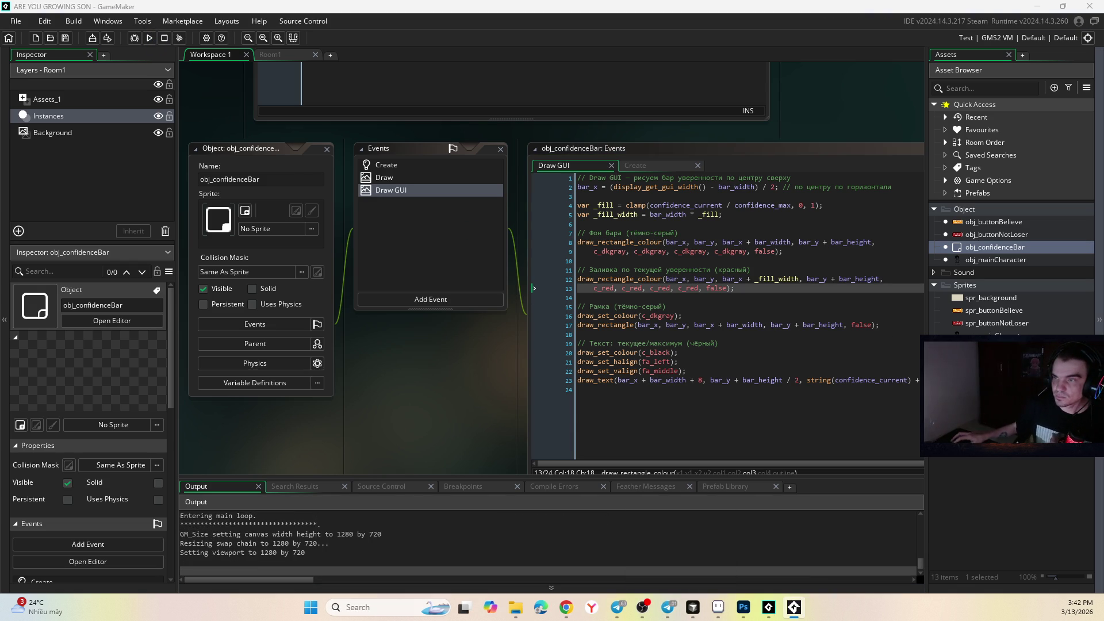
left_click_drag(872, 142, 559, 168)
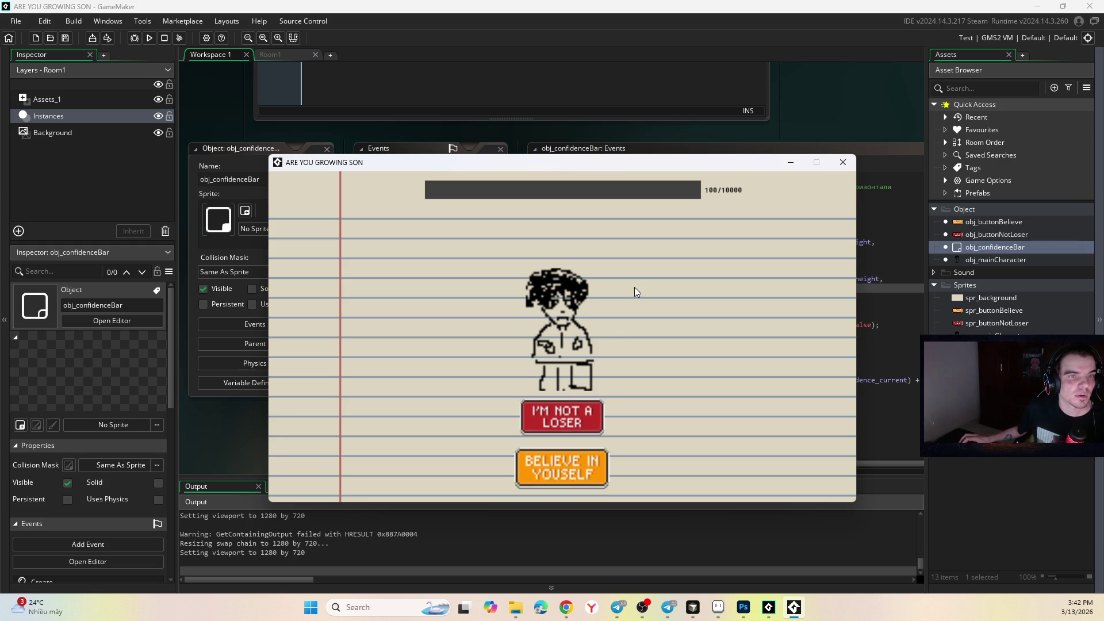
left_click(842, 166)
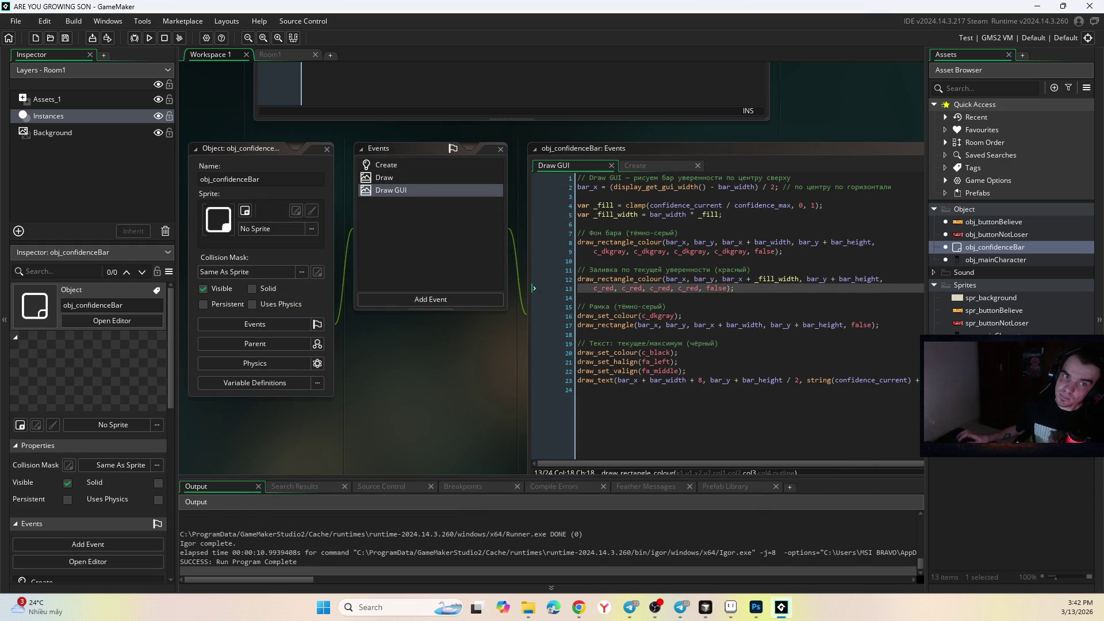
- Open obj_buttonNotLoser's object editor and its empty Left Pressed event code
double_click(998, 235)
left_click(998, 222)
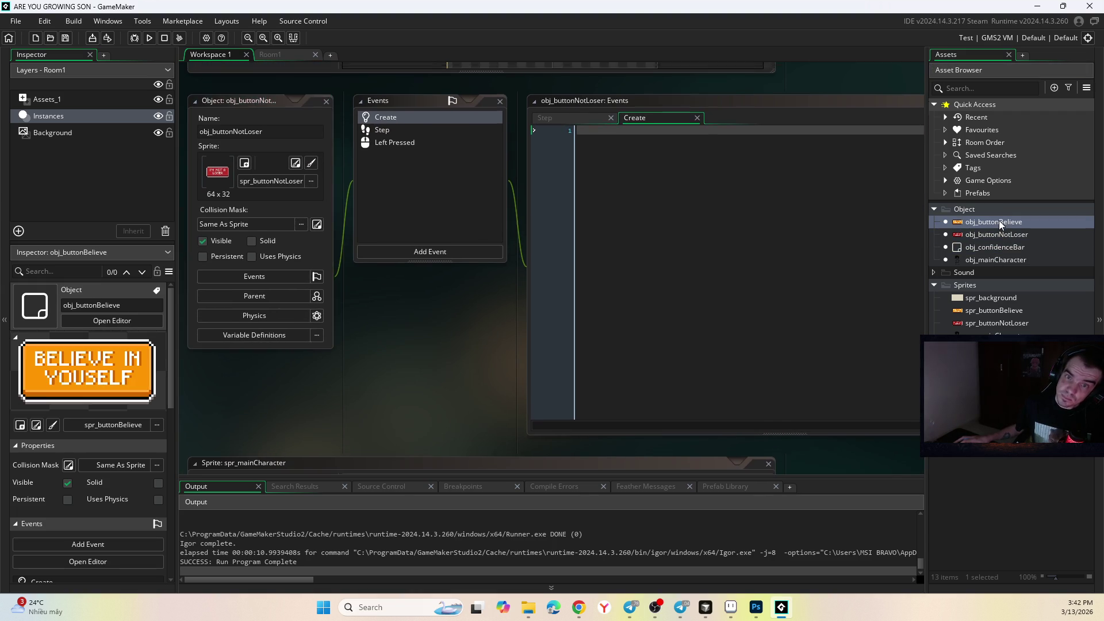
double_click(998, 236)
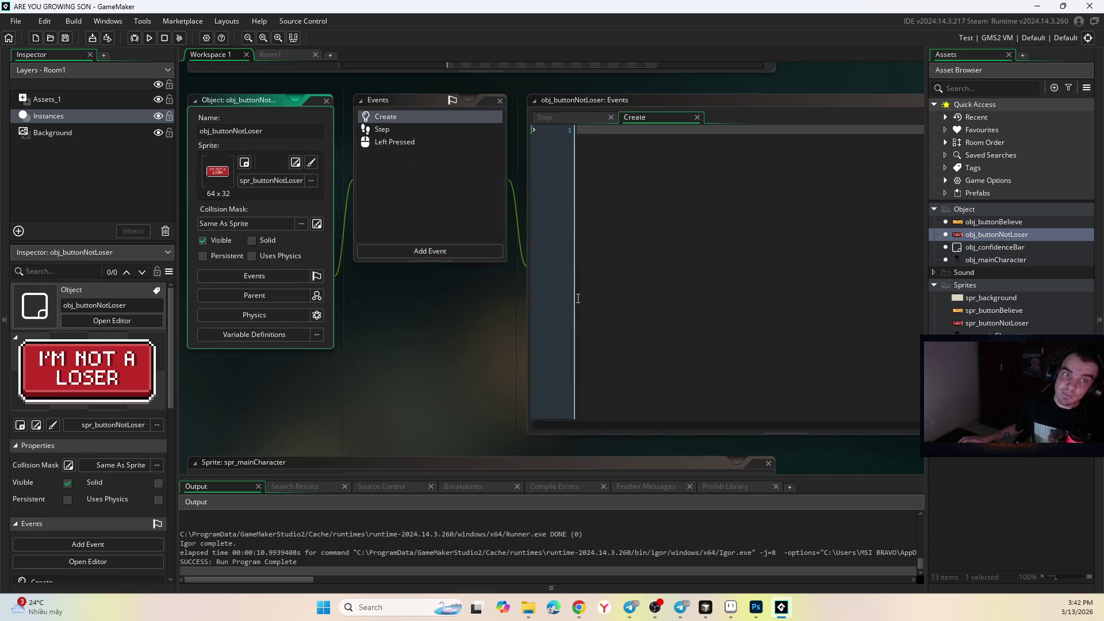
left_click(403, 139)
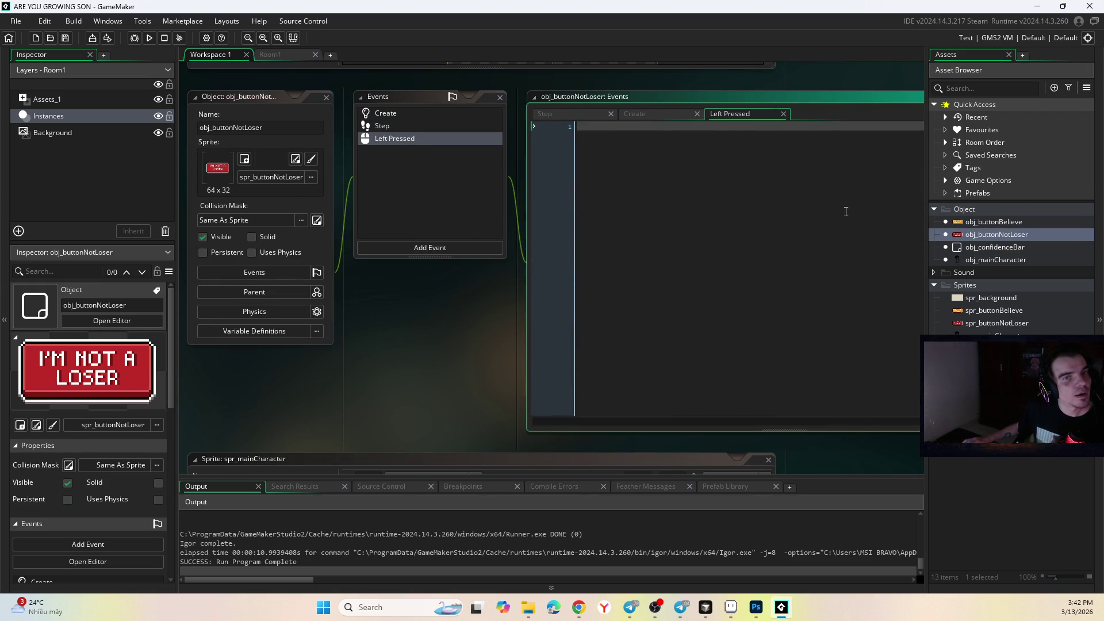
left_click(475, 301)
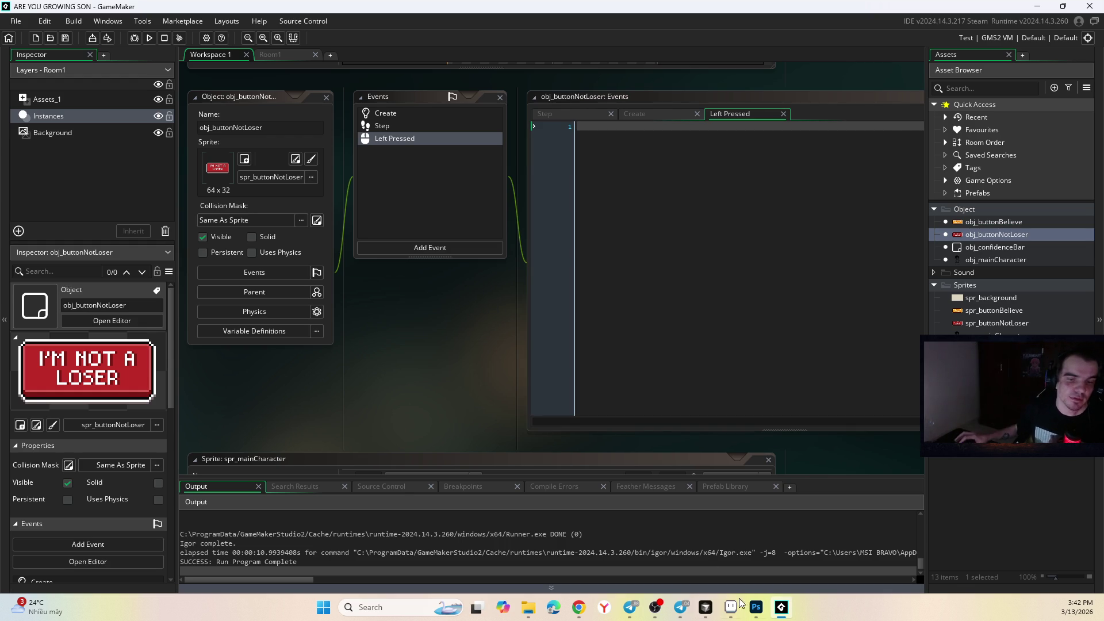
left_click(783, 606)
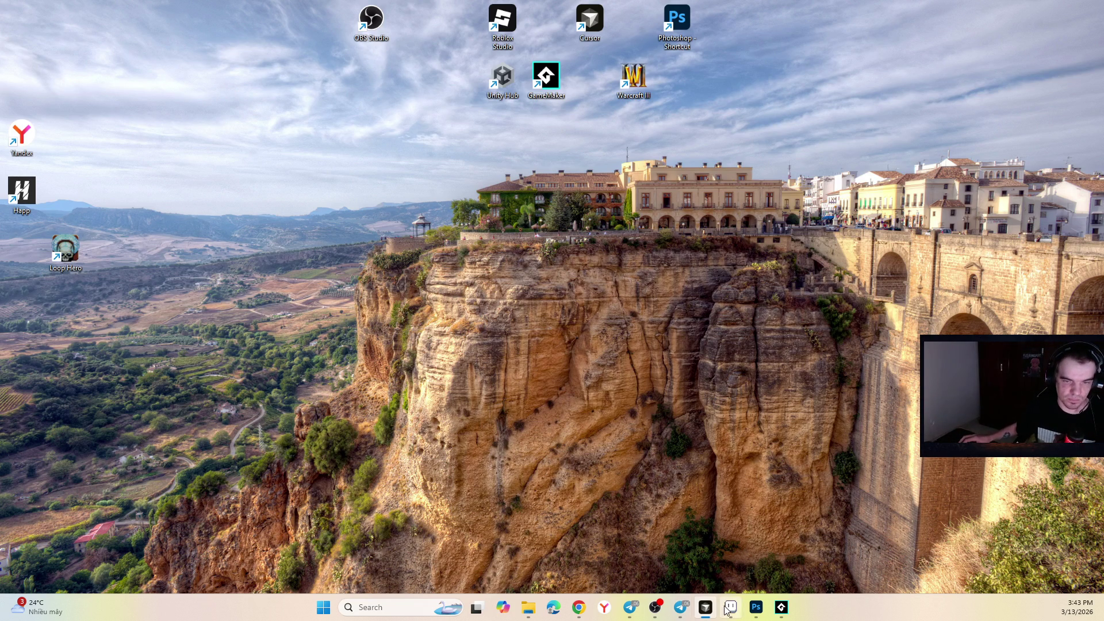
left_click(783, 607)
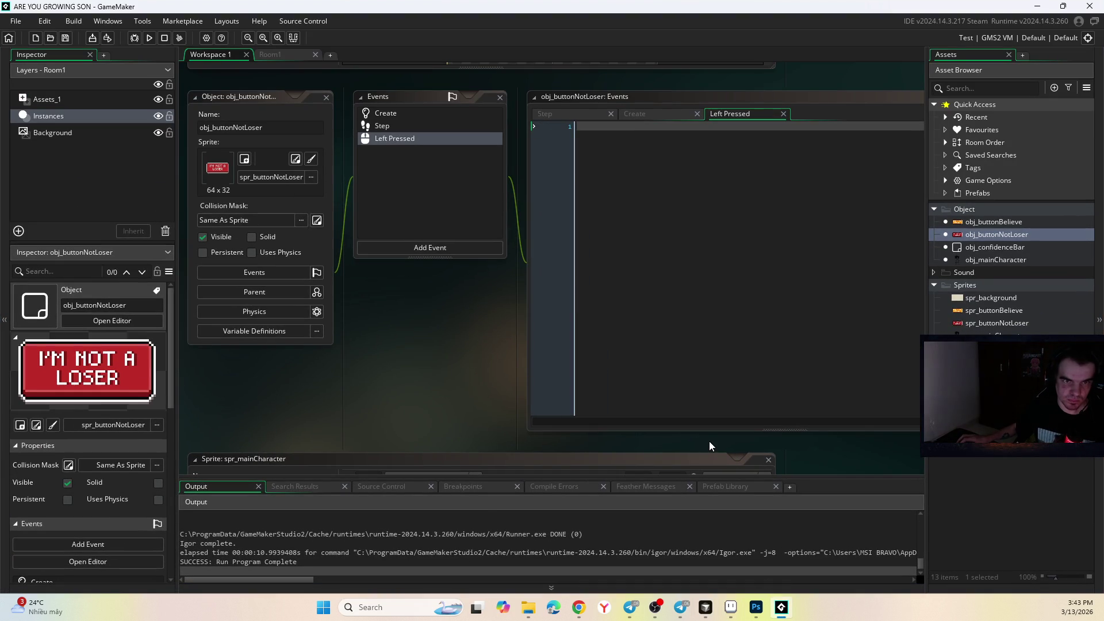
left_click(756, 607)
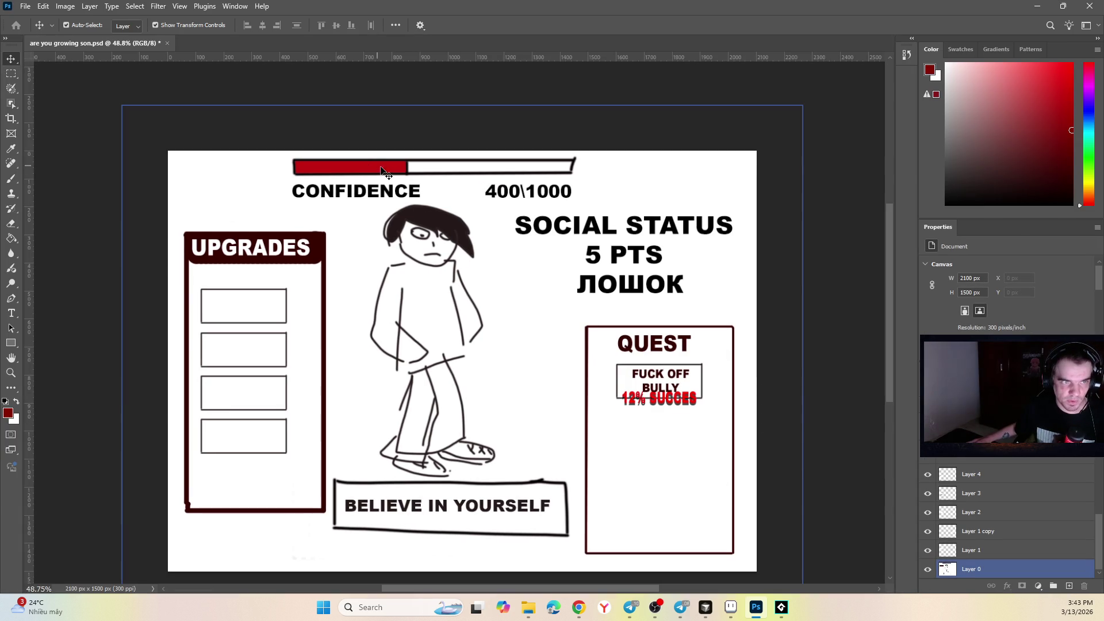
left_click(885, 230)
key("alt+Tab")
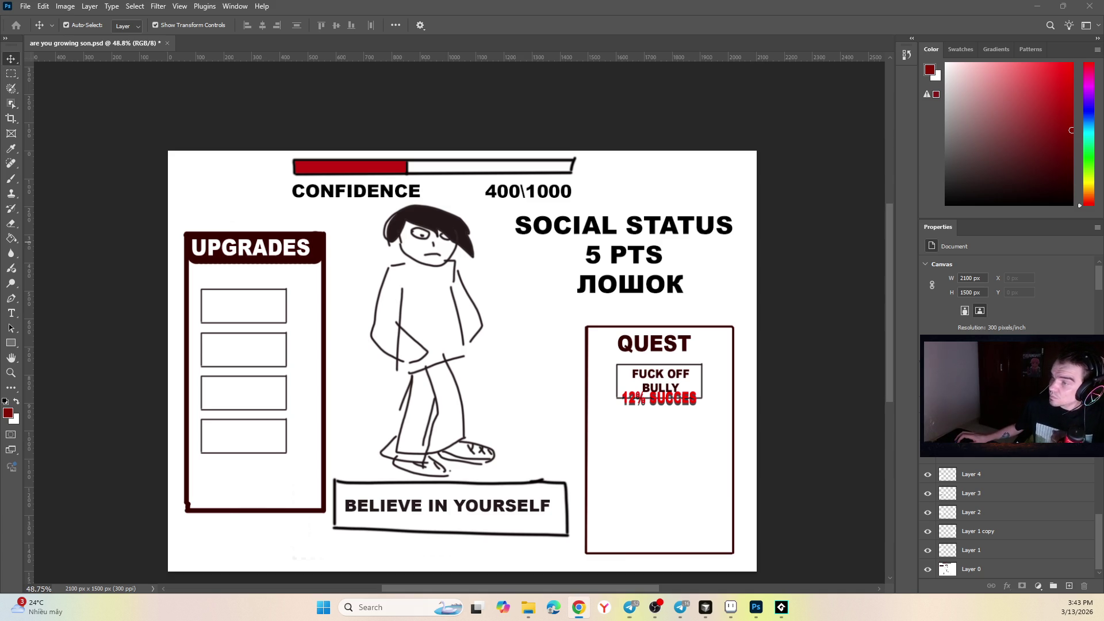
left_click(780, 607)
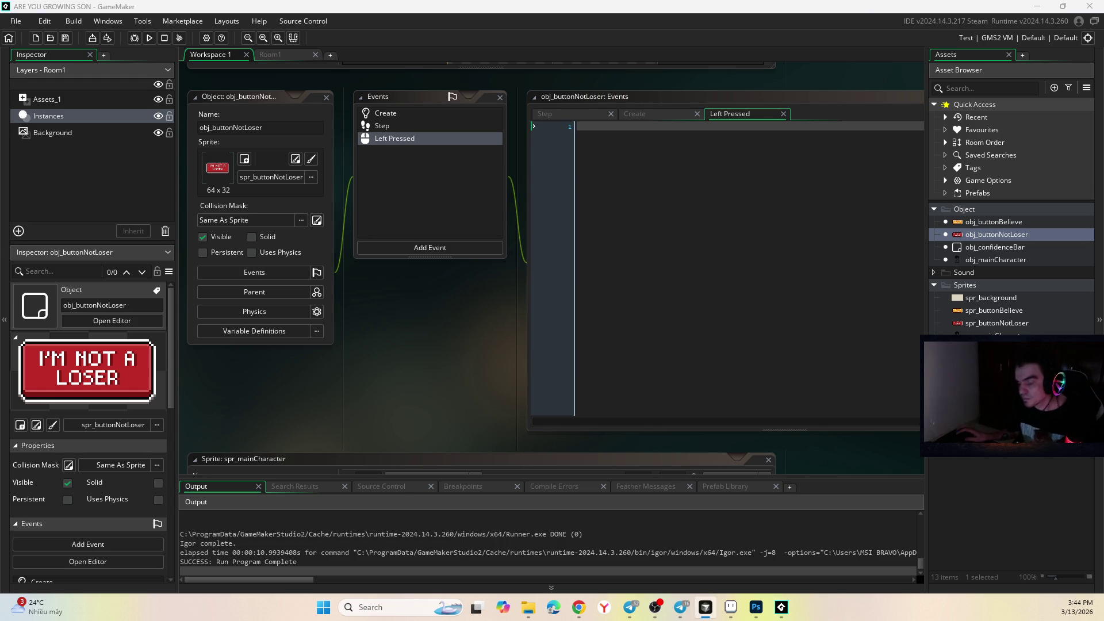
left_click(705, 607)
left_click_drag(361, 89, 509, 95)
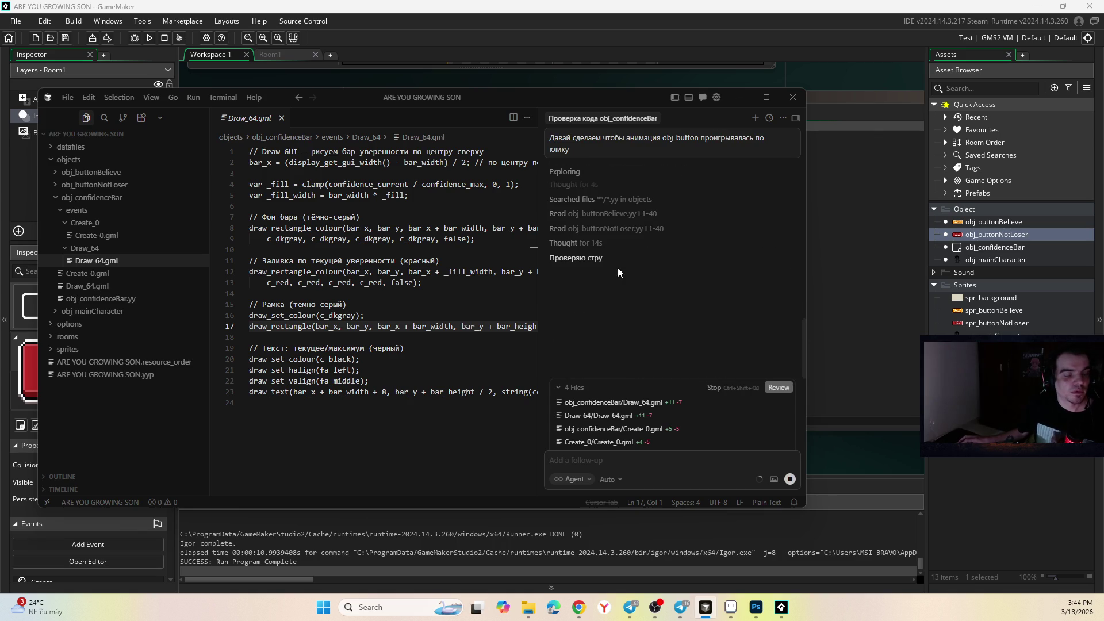
left_click(704, 607)
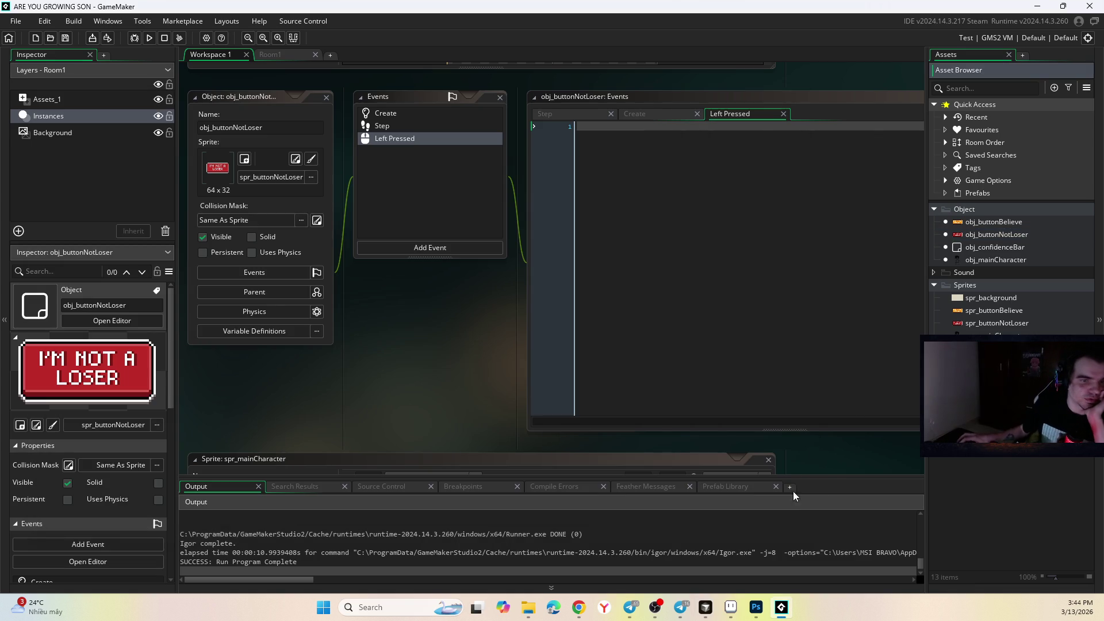
left_click(682, 607)
left_click(631, 607)
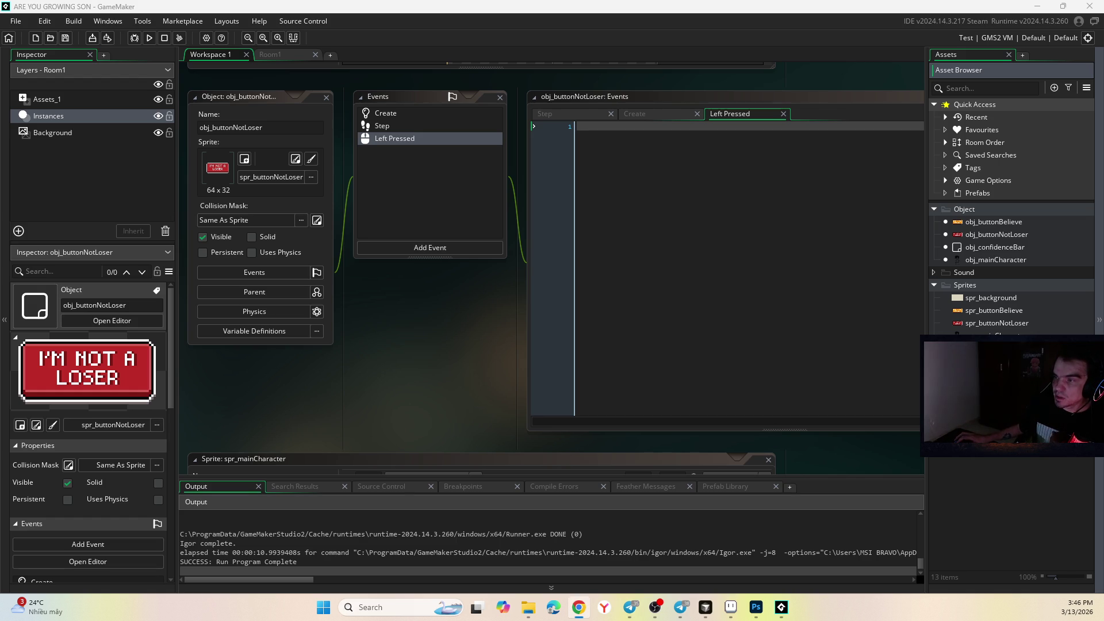
key("alt+Tab")
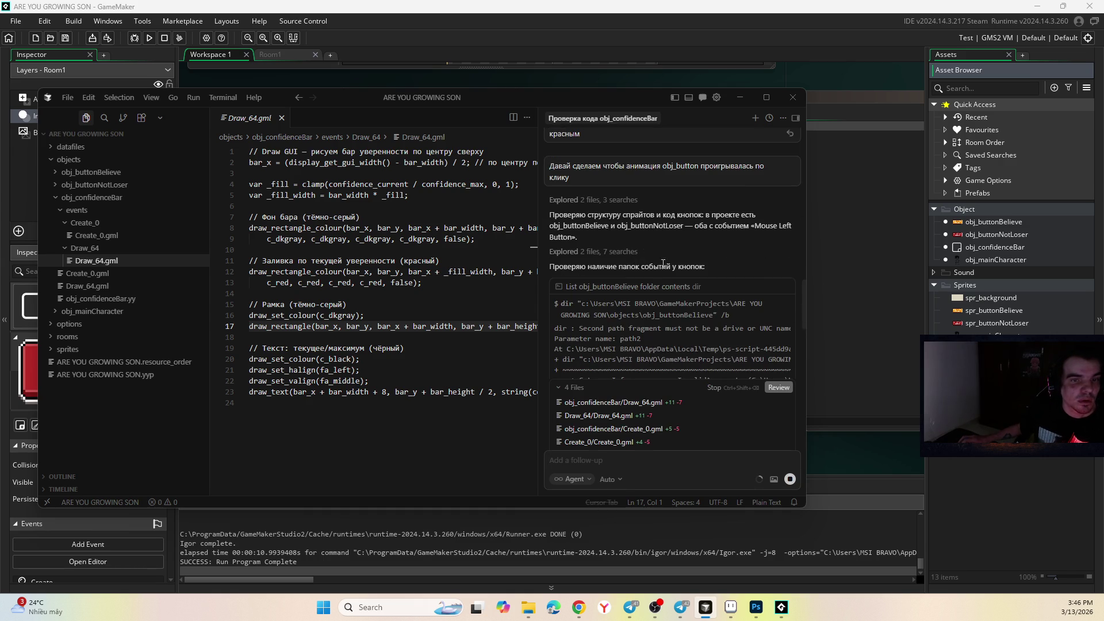
- Open obj_buttonNotLoser's Step event, then switch to Cursor to watch the agent's button edits
left_click(965, 438)
left_click(990, 236)
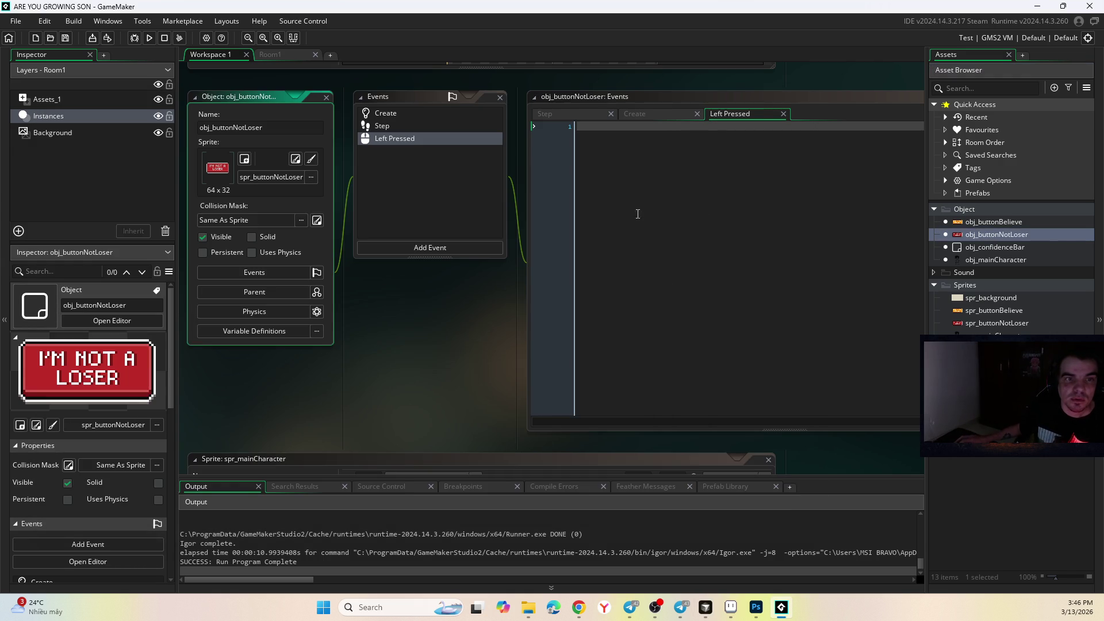
left_click(567, 110)
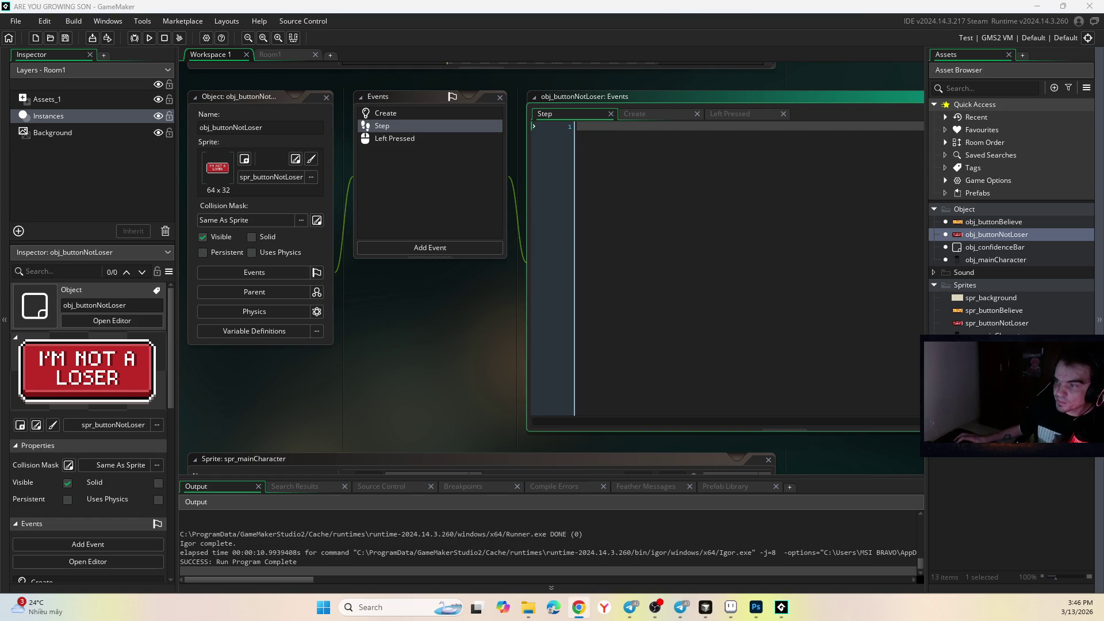
left_click(705, 607)
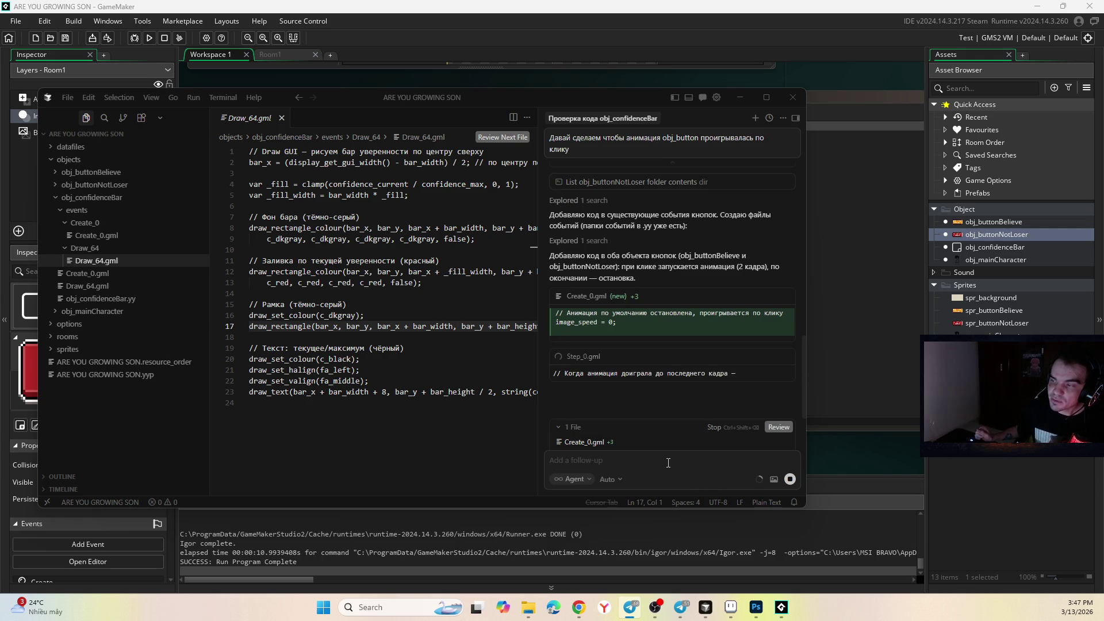
- Keep obj_buttonBelieve's new Create_0, Step_0 and Mouse_4 click-animation code in Cursor
left_click(610, 480)
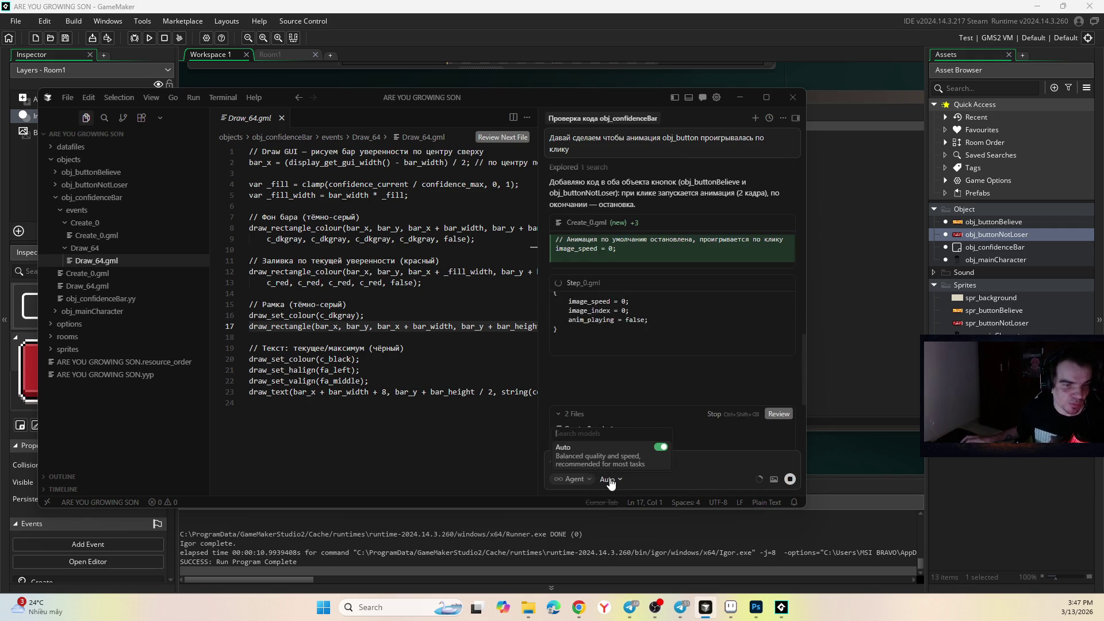
left_click(573, 479)
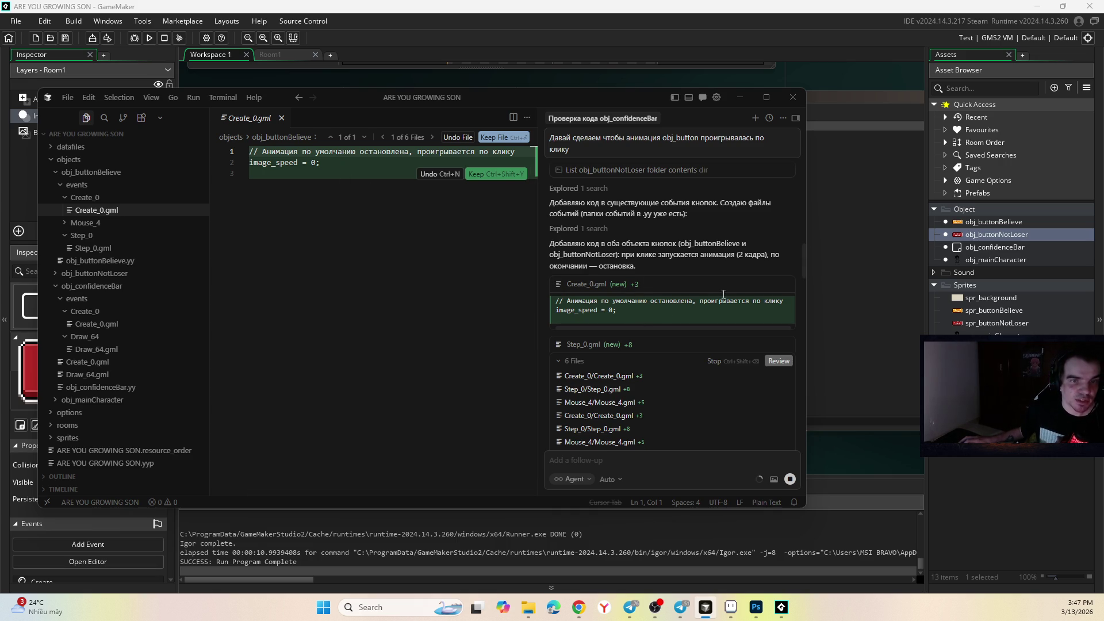
left_click(490, 173)
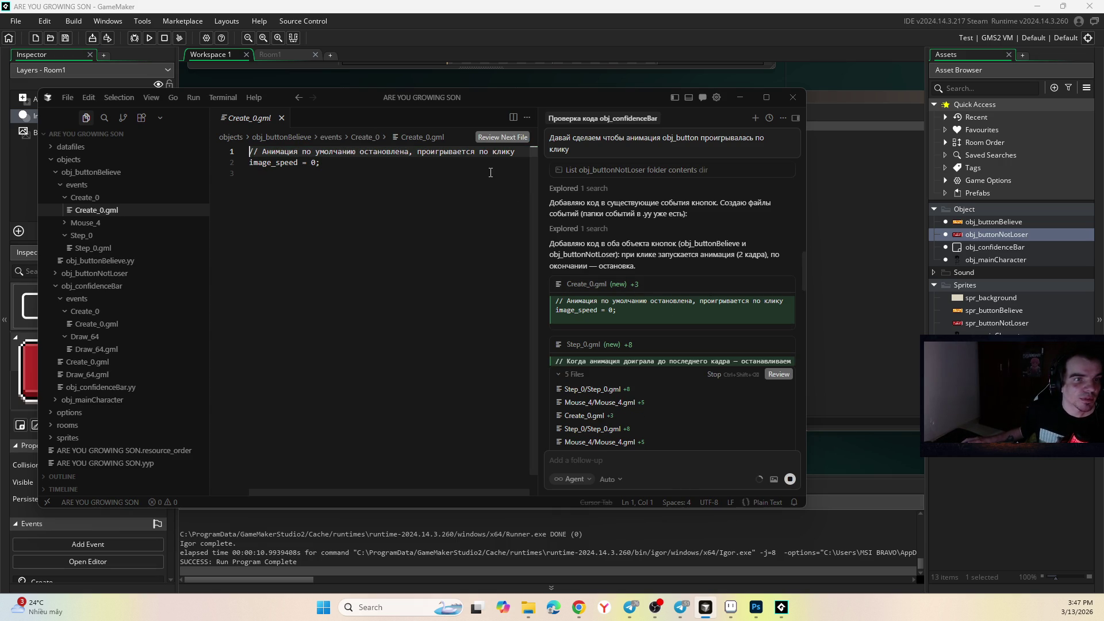
left_click(619, 345)
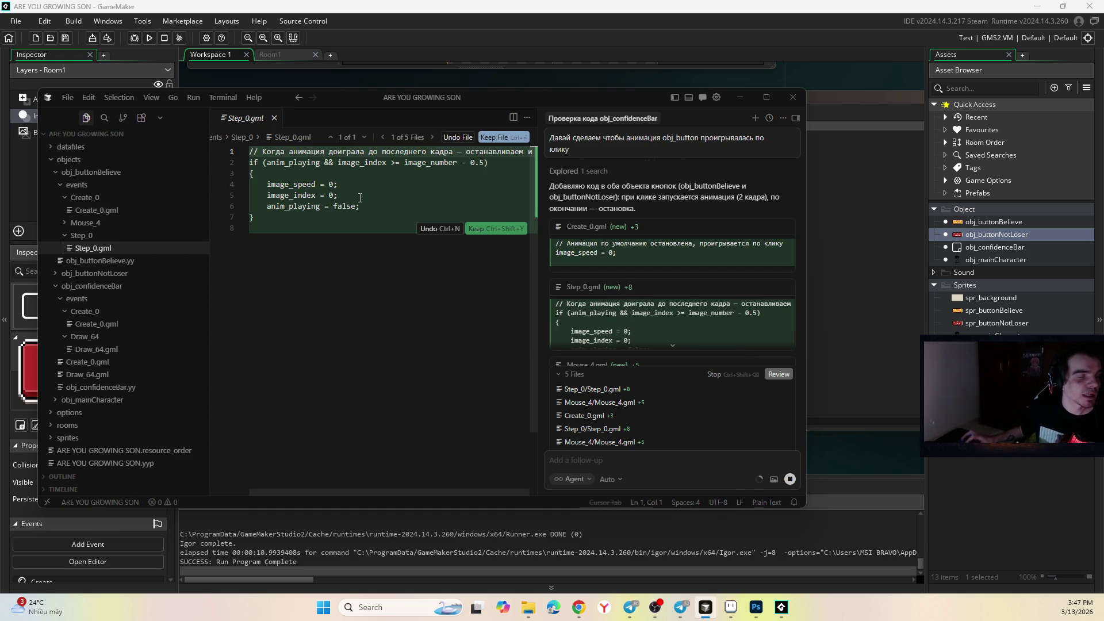
left_click(483, 230)
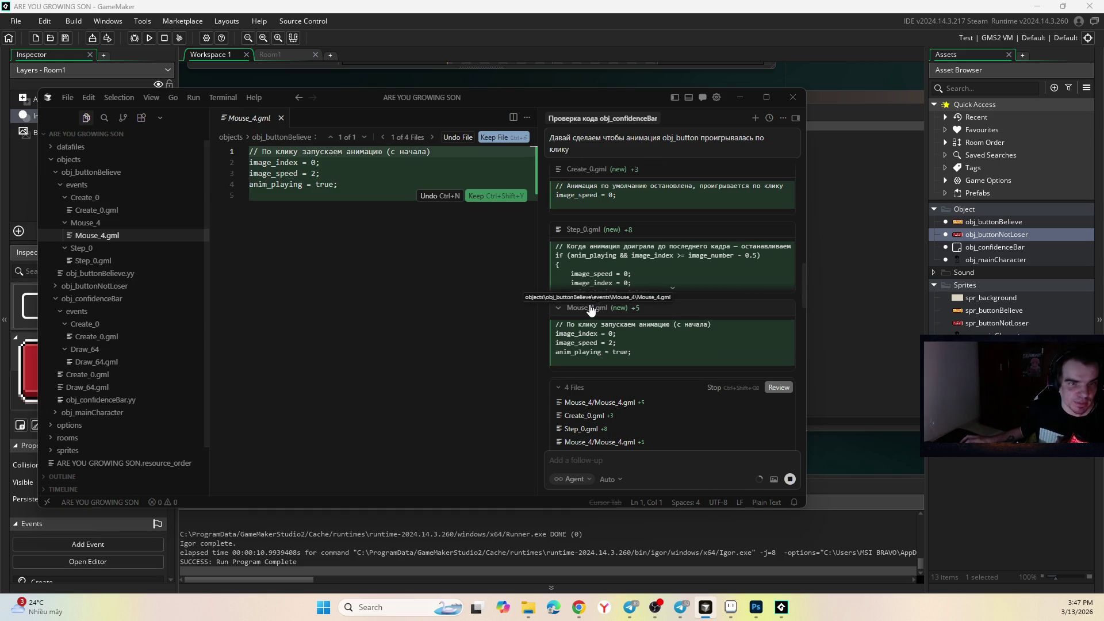
scroll(382, 190, "up", 1)
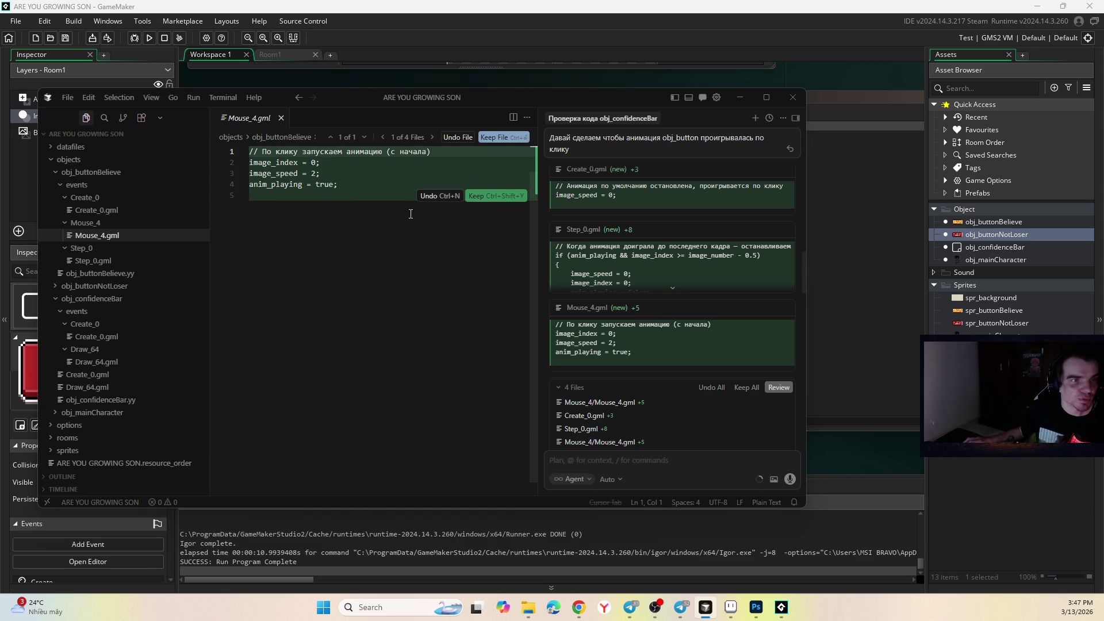
left_click(470, 196)
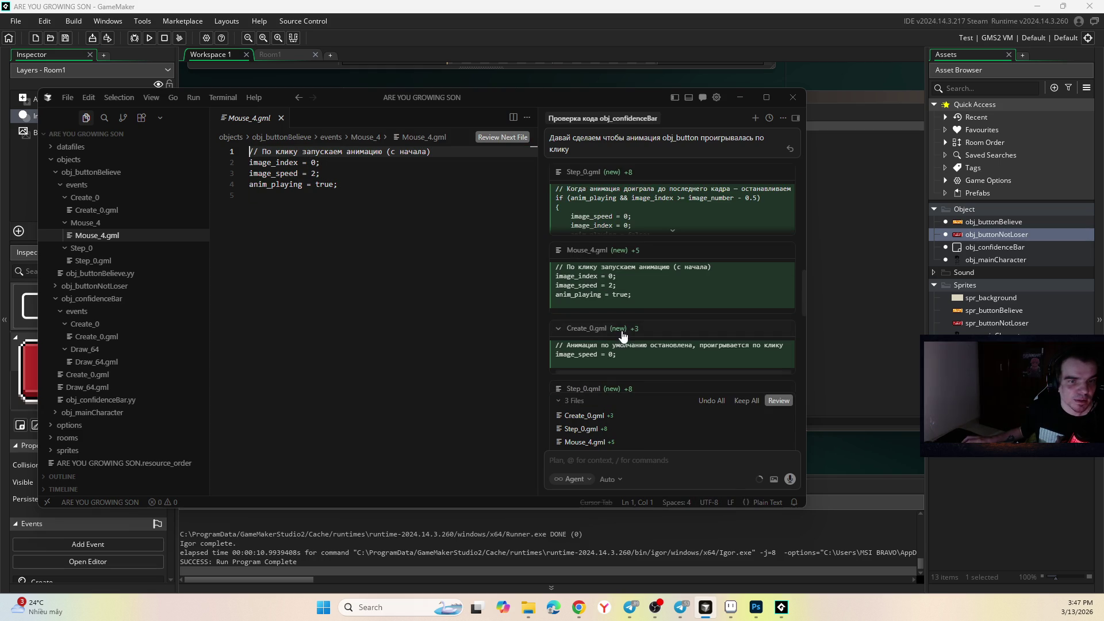
- Keep obj_buttonNotLoser's Create_0, Step_0 and Mouse_4 changes, then reload the project in GameMaker
left_click(619, 329)
left_click(496, 174)
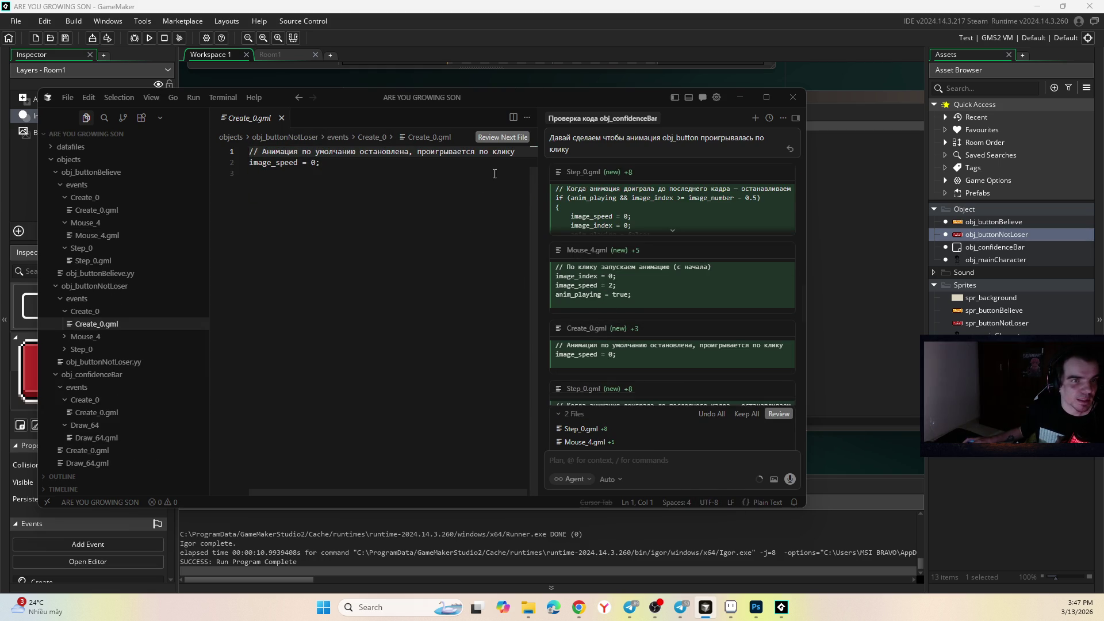
left_click(632, 303)
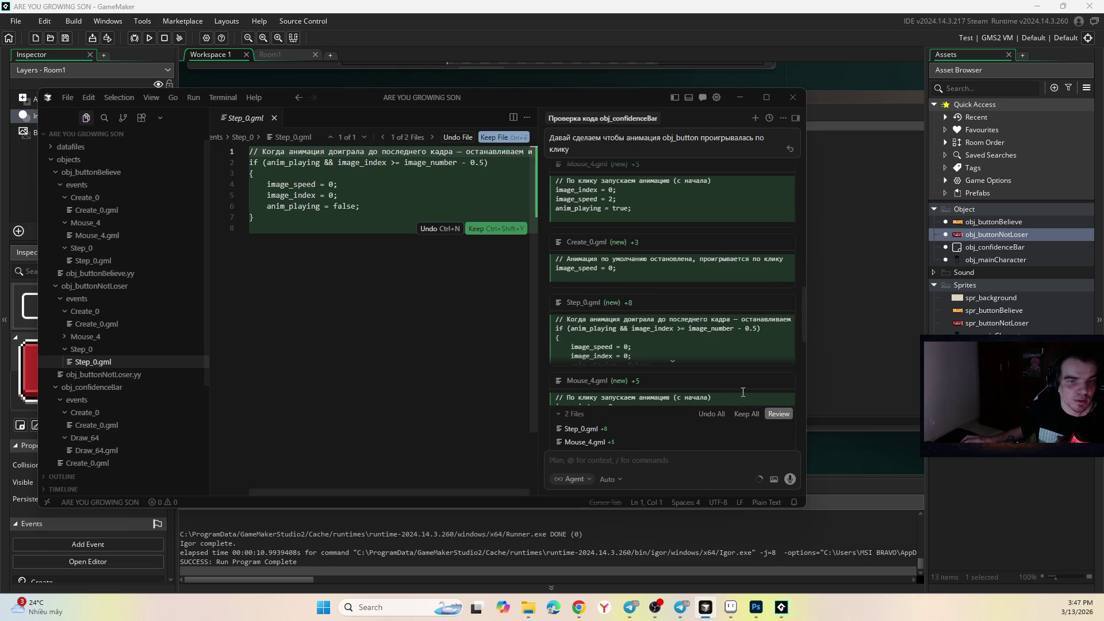
left_click(495, 229)
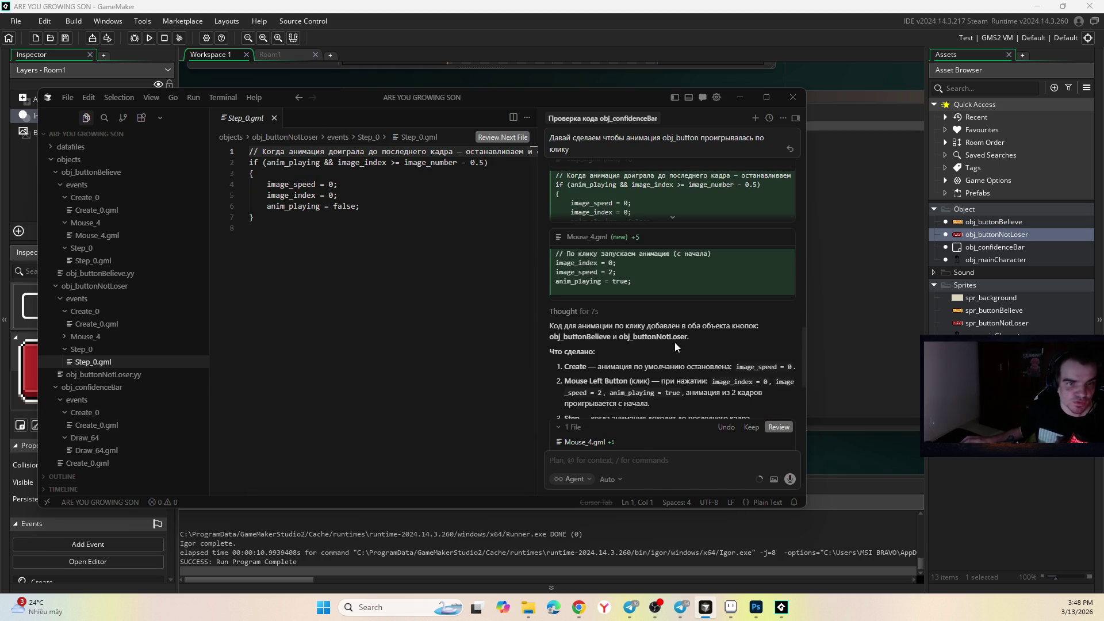
left_click(647, 319)
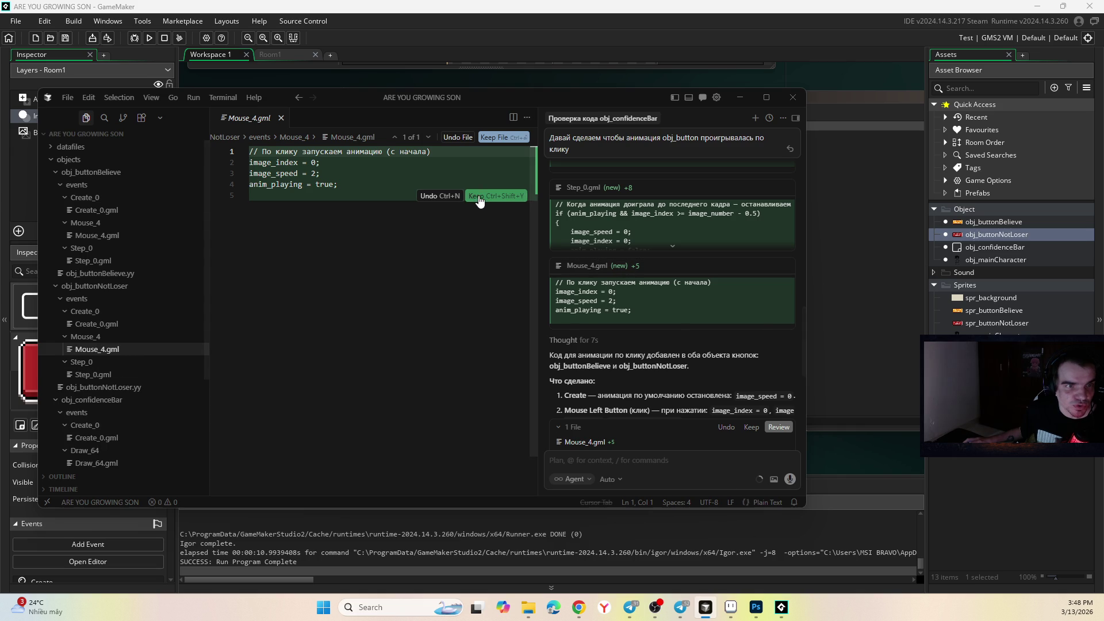
left_click(496, 196)
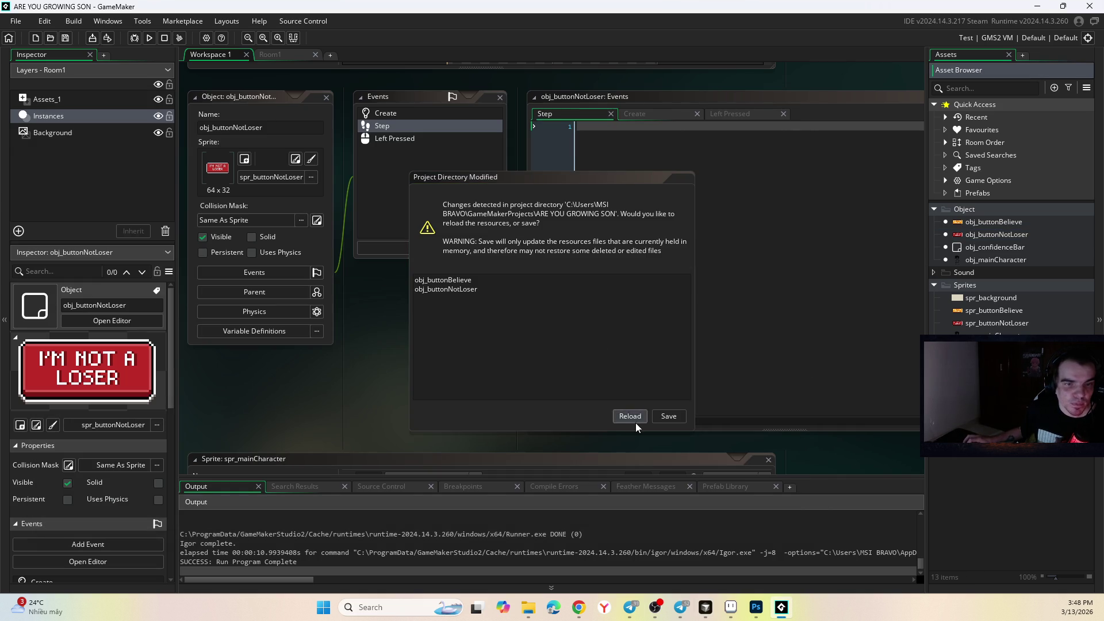
left_click(632, 418)
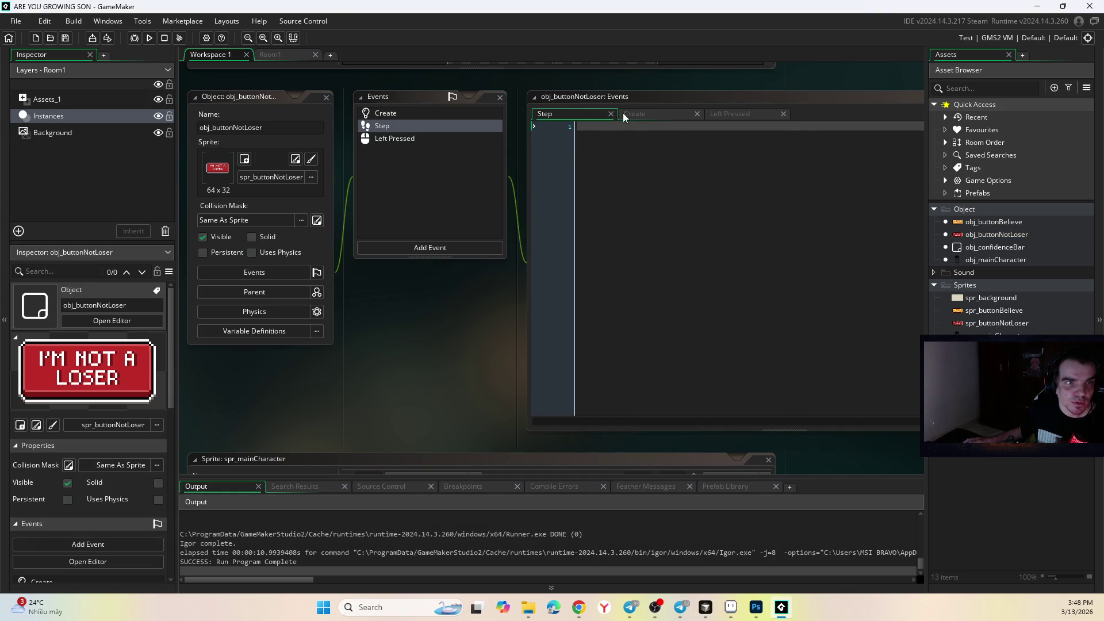
- Check the button's Create, Left Pressed and Step code, then open obj_buttonBelieve and obj_buttonNotLoser
left_click(638, 114)
left_click(716, 113)
left_click(577, 109)
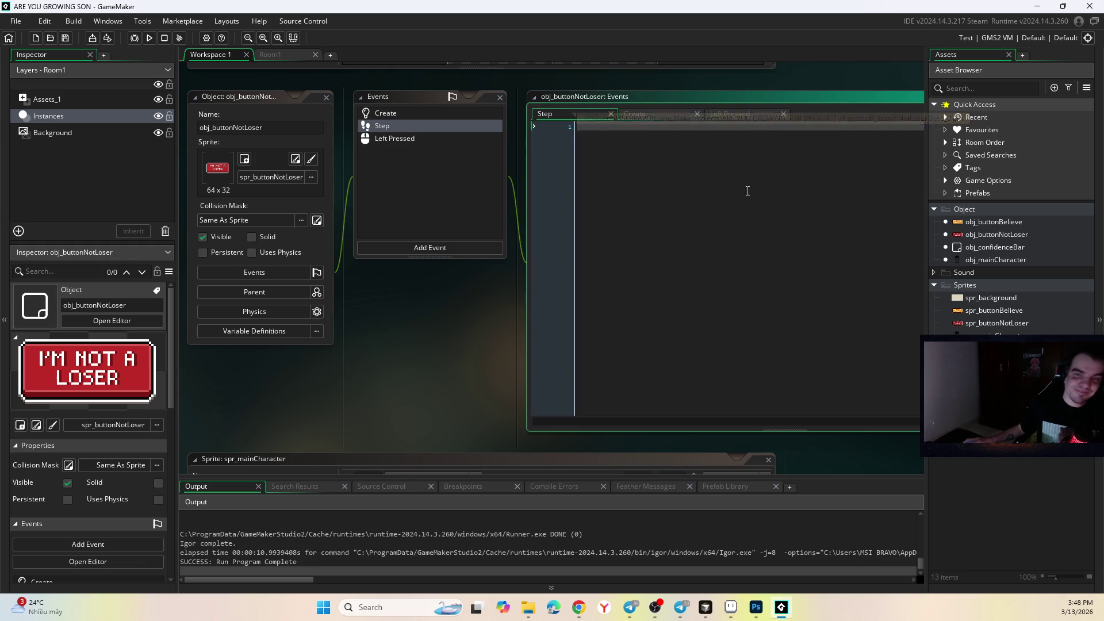
double_click(991, 222)
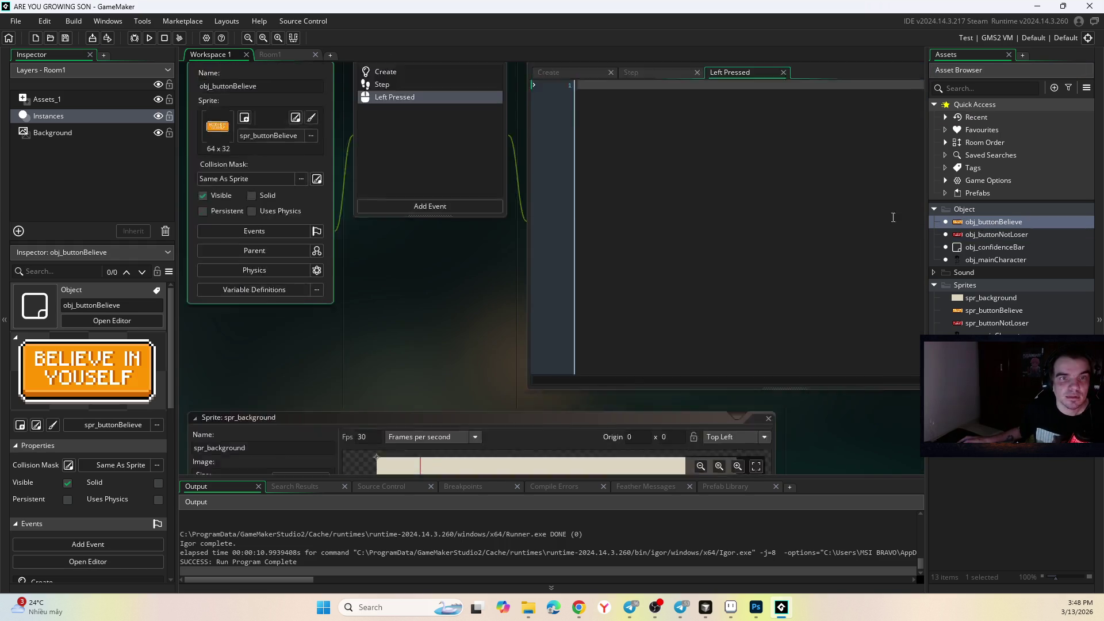
left_click(1012, 231)
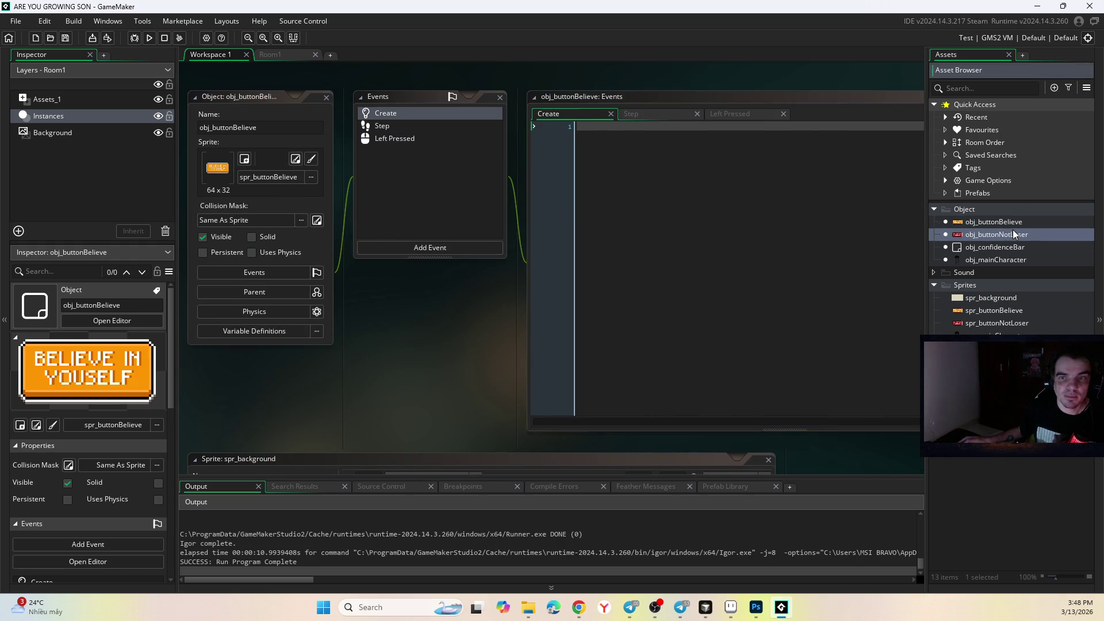
double_click(1013, 231)
- Scroll through the empty event code, collapse the code editor and Events windows, and return to Cursor
scroll(517, 239, "down", 3)
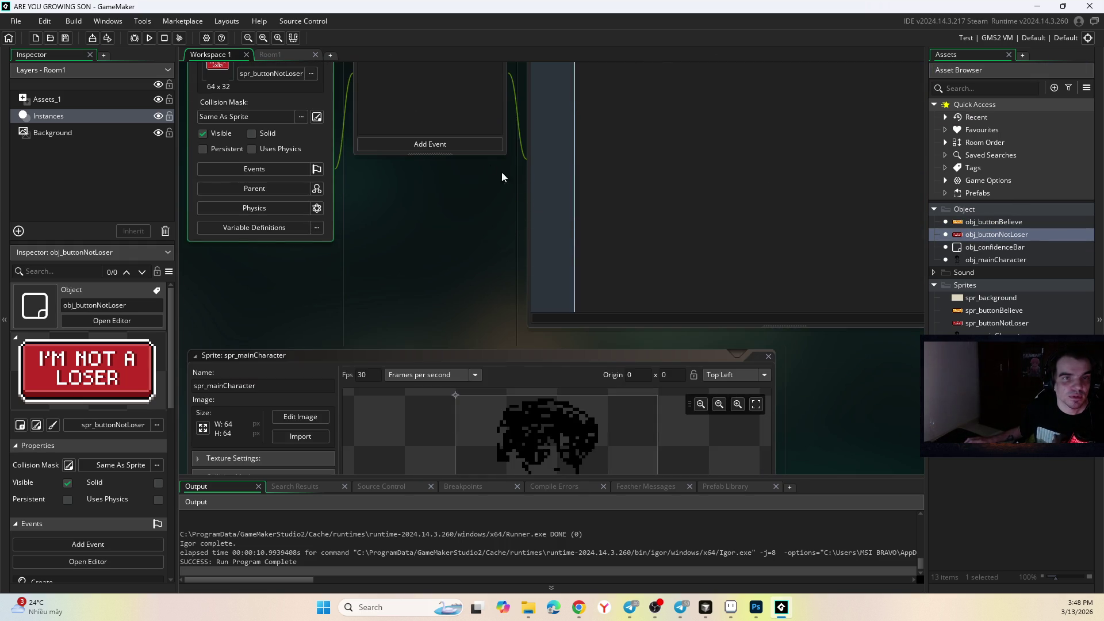
scroll(526, 191, "up", 3)
scroll(525, 191, "right", 2)
scroll(450, 266, "down", 3)
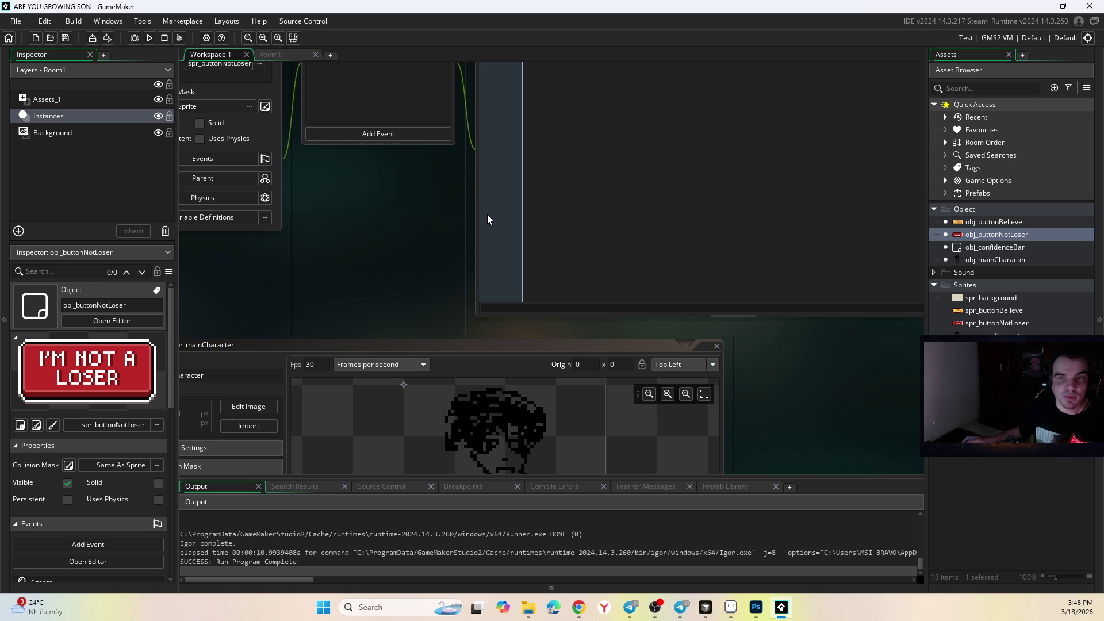
scroll(415, 205, "down", 3, "ctrl")
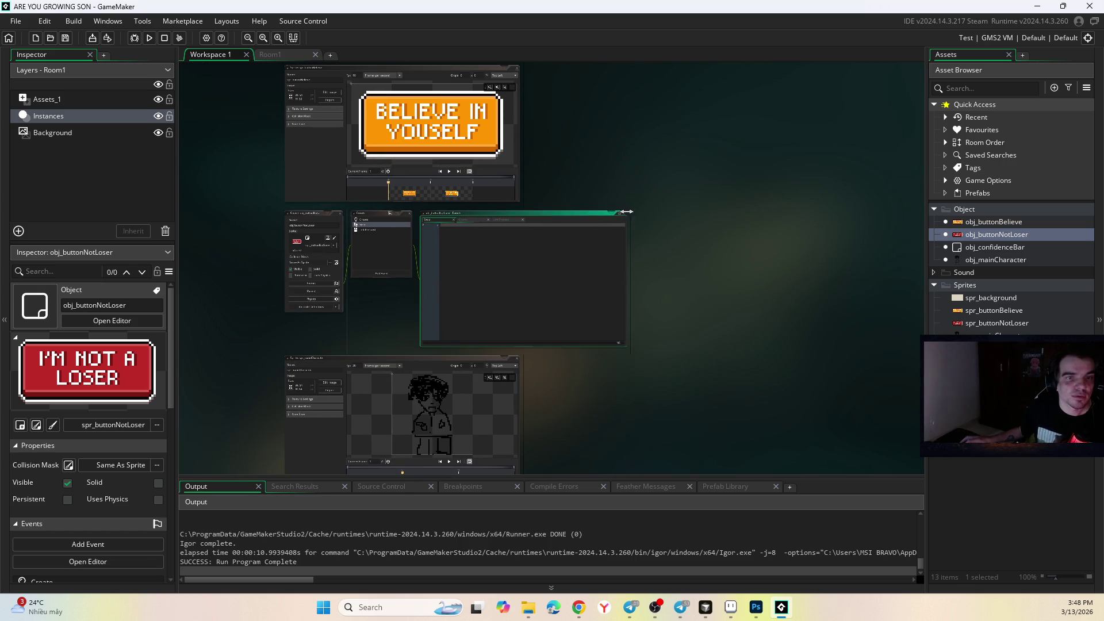
scroll(381, 267, "up", 3, "ctrl")
scroll(801, 187, "down", 3, "ctrl")
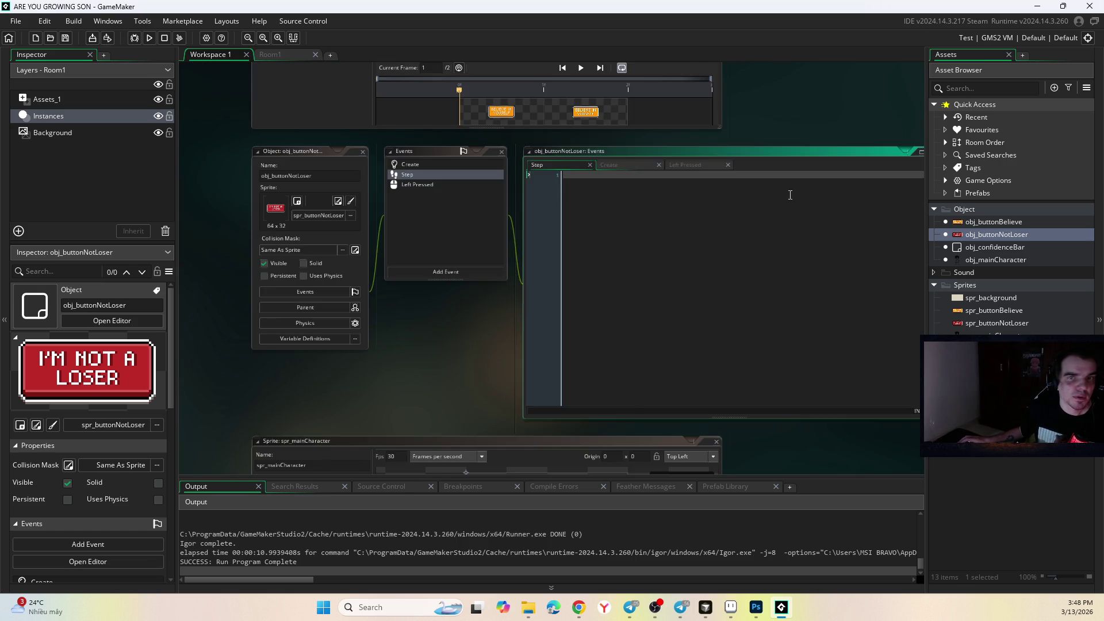
left_click(828, 183)
scroll(402, 193, "up", 2, "ctrl")
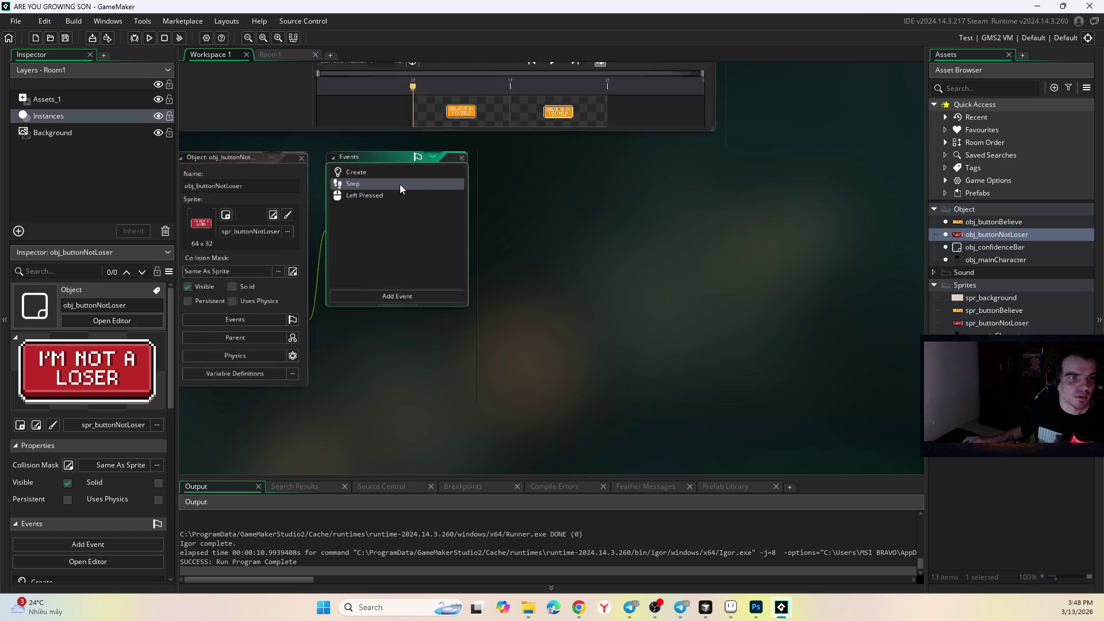
left_click(499, 140)
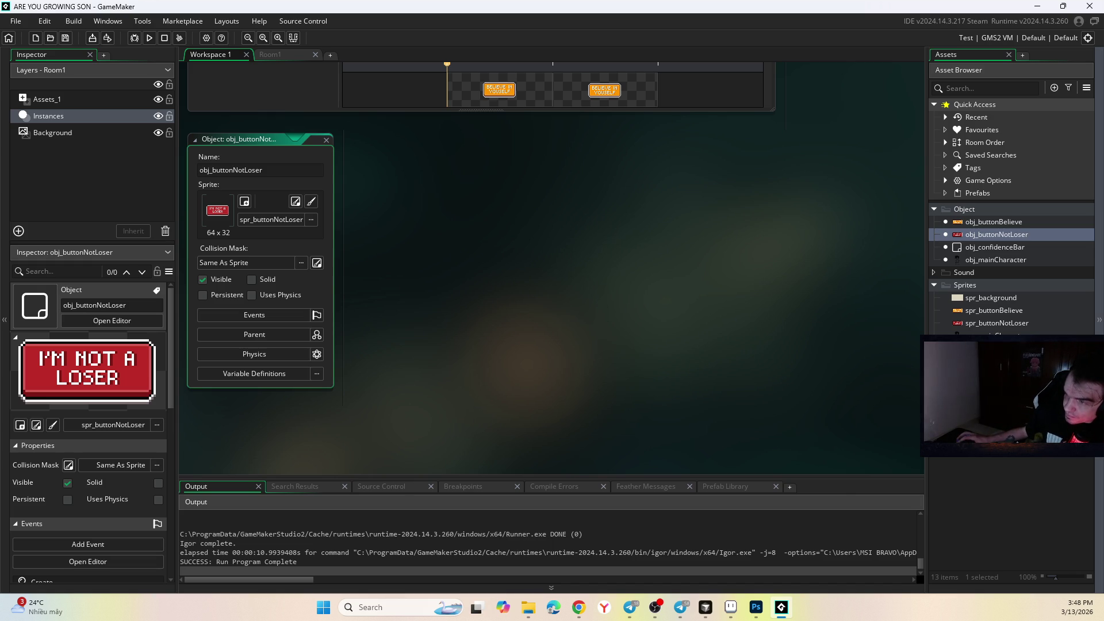
key("alt+Tab")
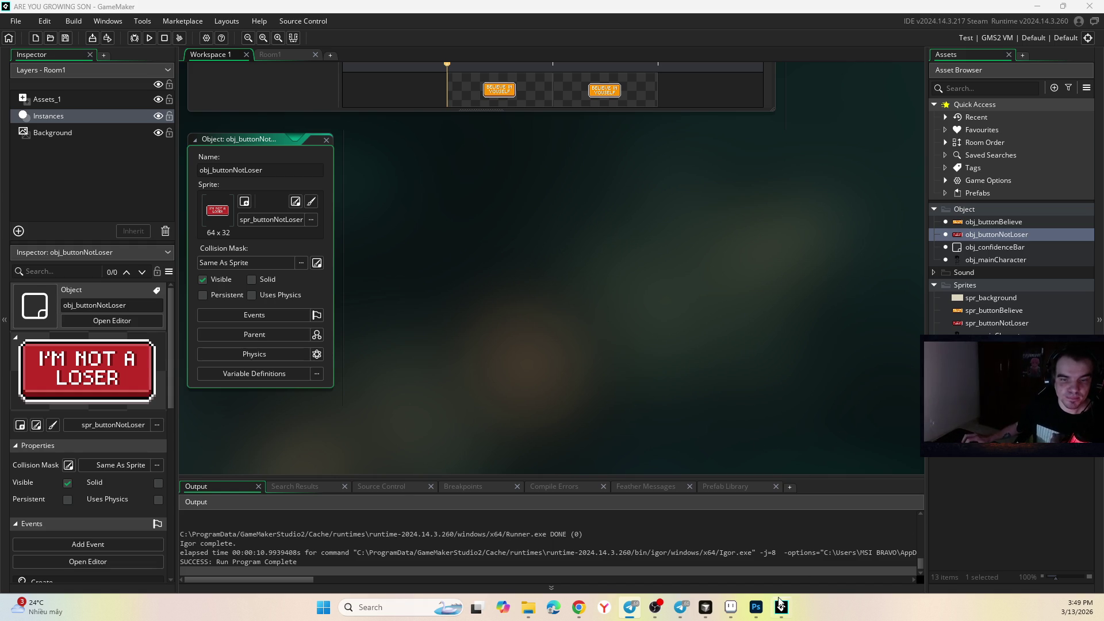
left_click(705, 607)
- Tell the agent 'Не добавилось, попробуй еще раз' (it wasn't added, try again)
left_click(626, 462)
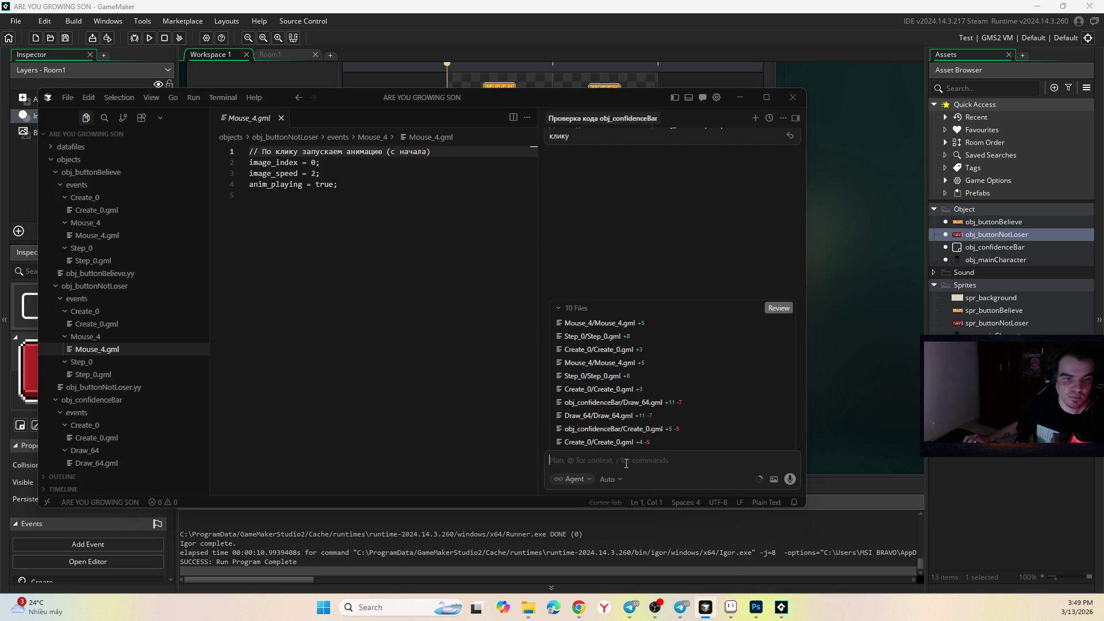
type("Не добавилось, по")
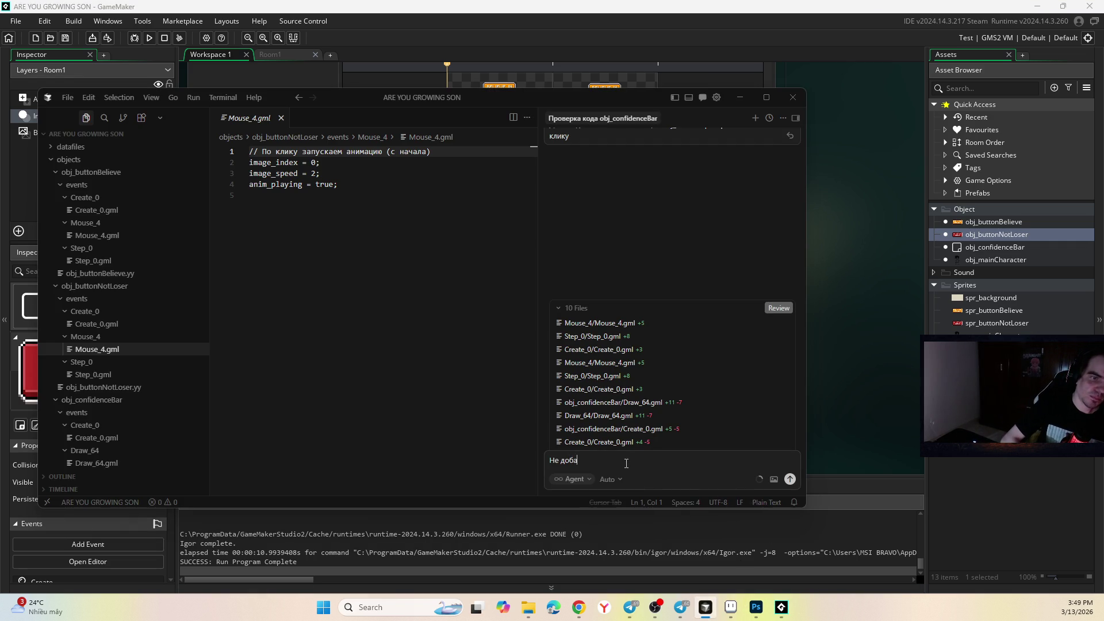
type("пробуй еще раз")
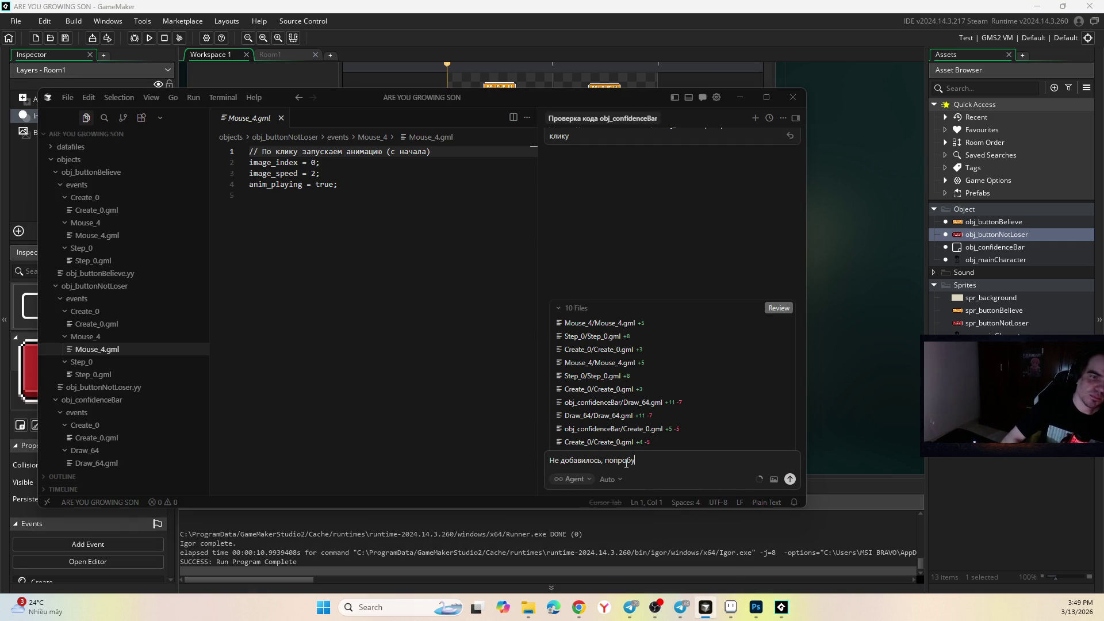
key("Return")
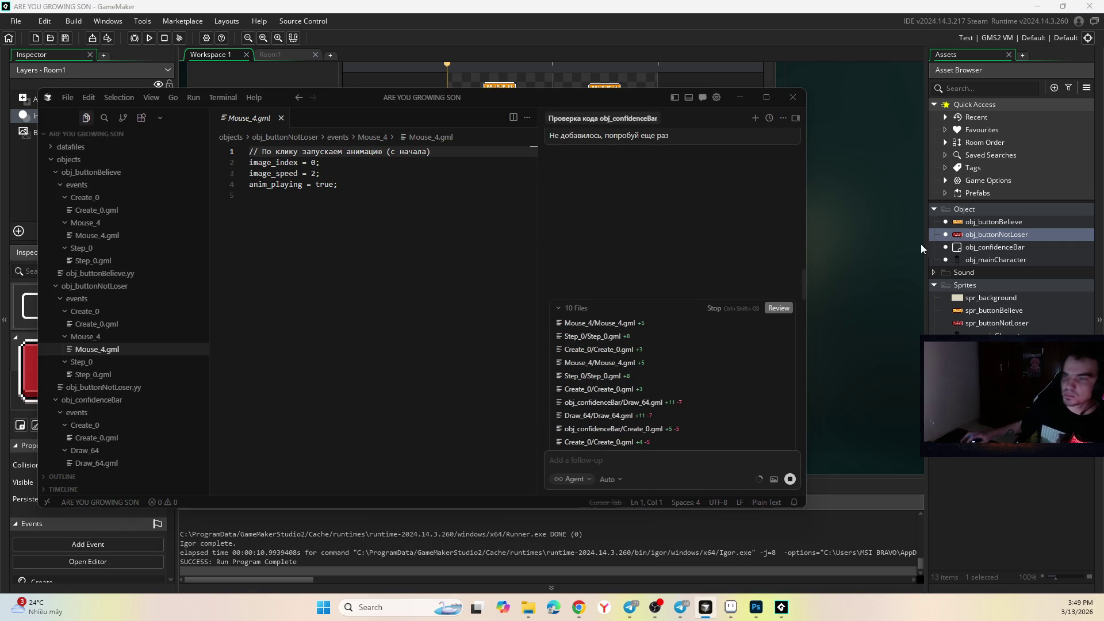
- Look at obj_confidenceBar's Create_0.gml and Draw_64.gml, then review all the agent's pending file changes
key("alt+Tab")
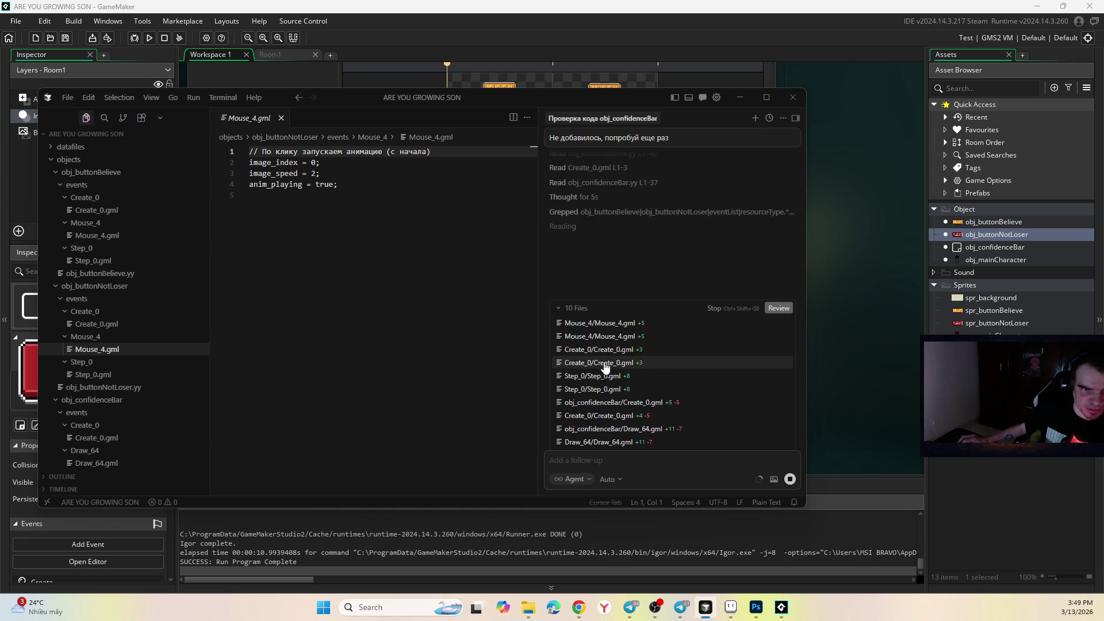
left_click(612, 402)
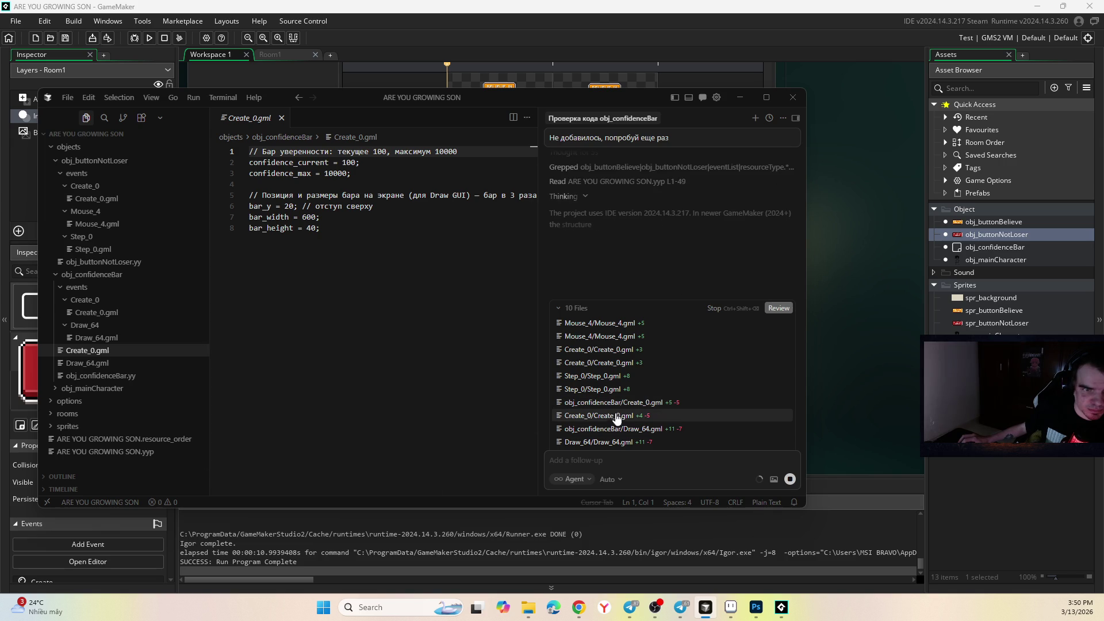
left_click(620, 428)
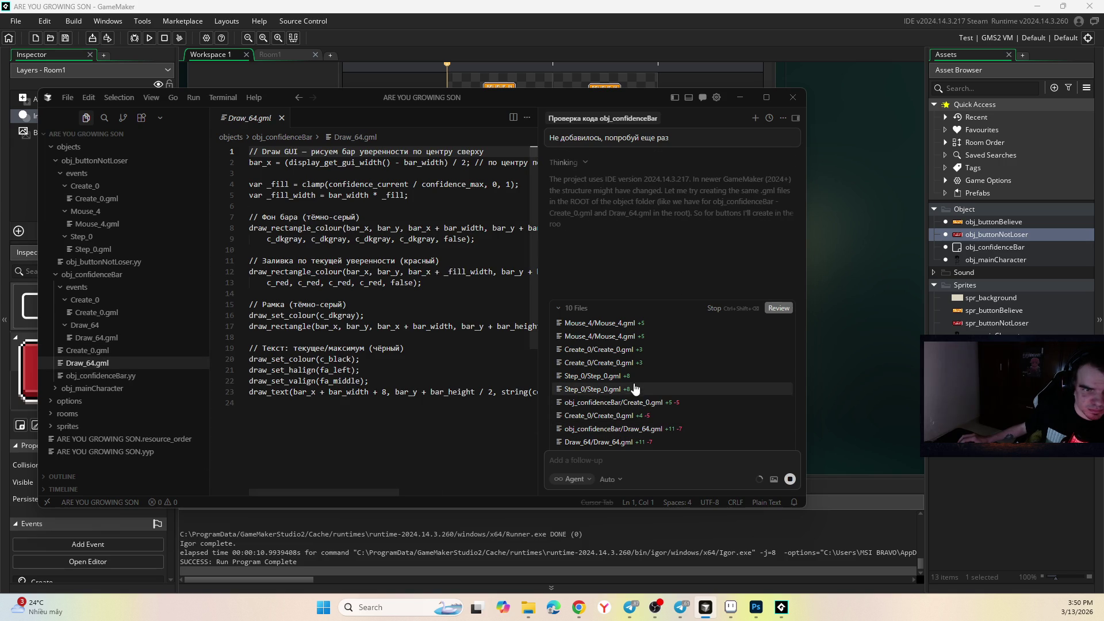
left_click(778, 308)
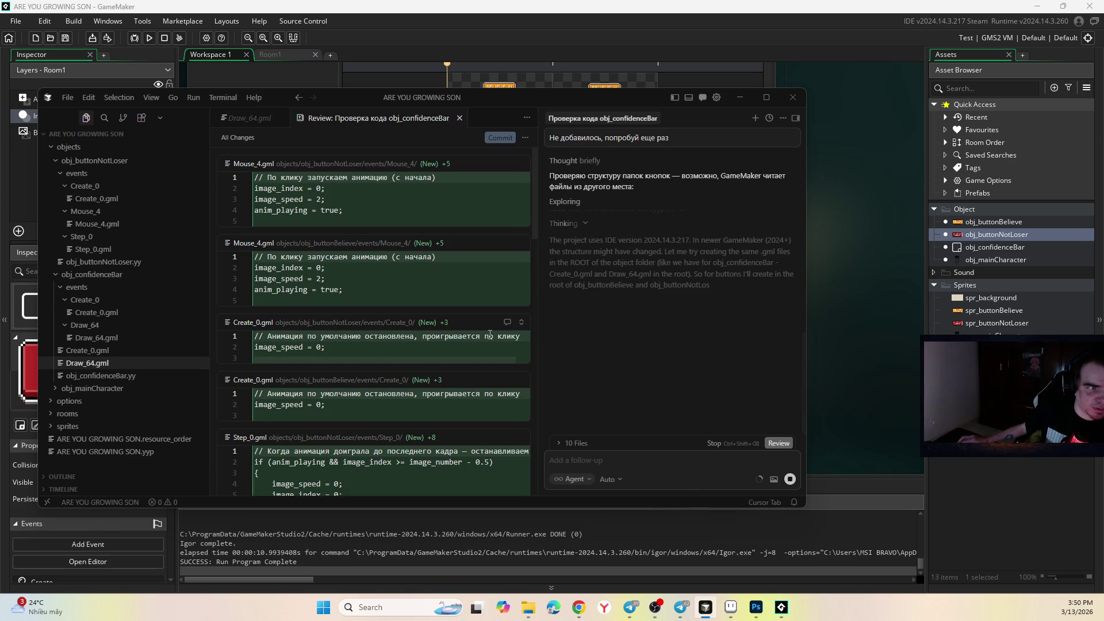
scroll(497, 318, "down", 3)
scroll(625, 286, "up", 2)
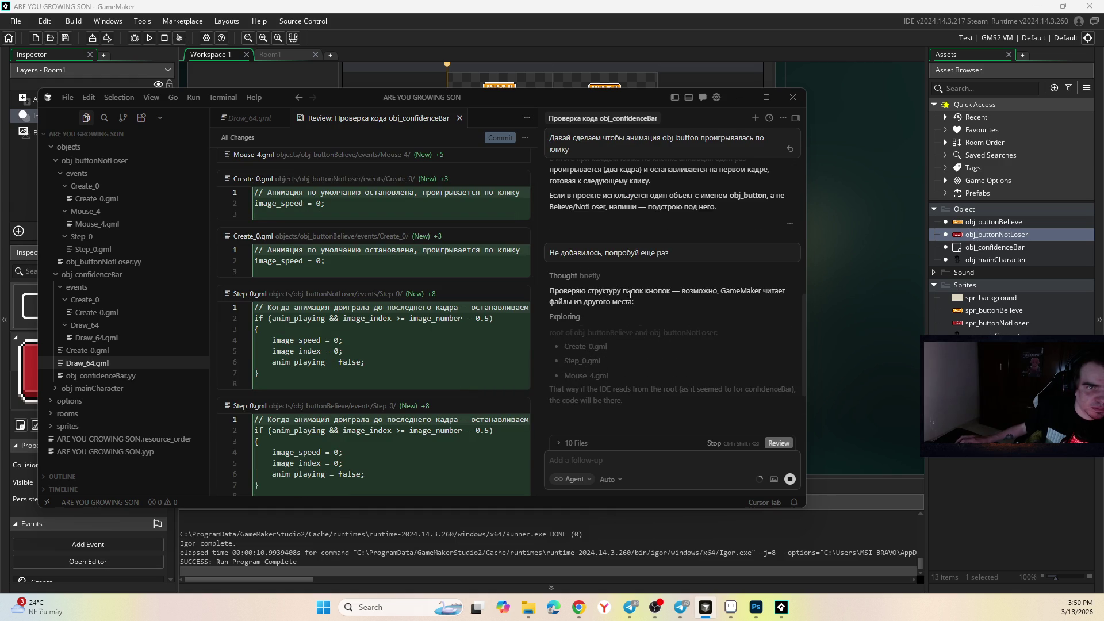
left_click(619, 481)
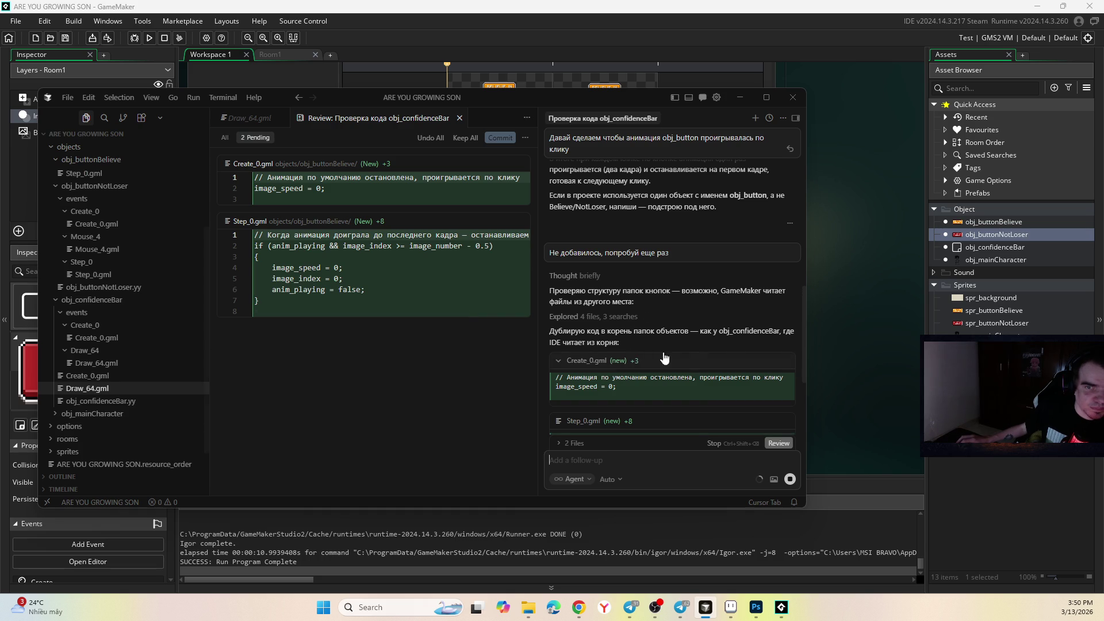
- Keep All of the agent's Create, Step and Mouse_4 changes for both buttons, then return to GameMaker
left_click(884, 389)
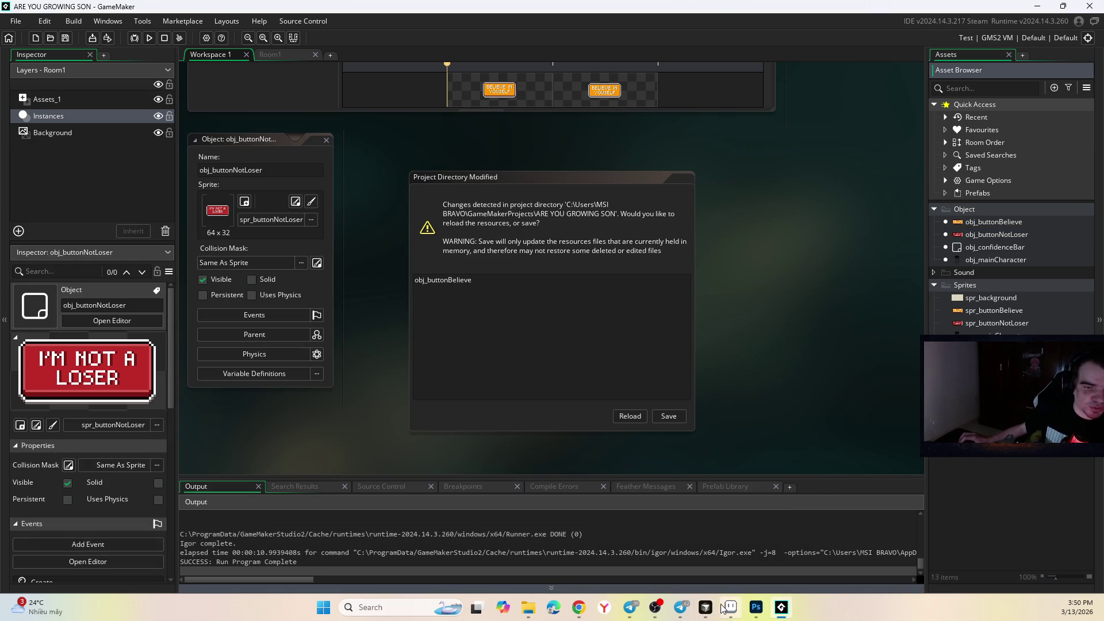
left_click(687, 607)
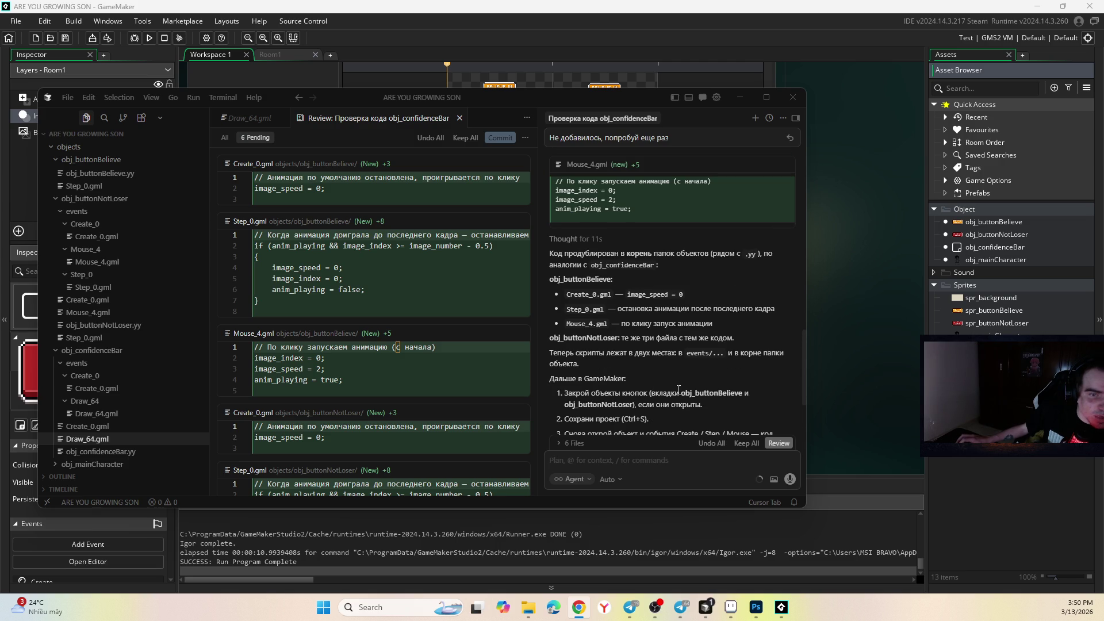
scroll(651, 342, "down", 1)
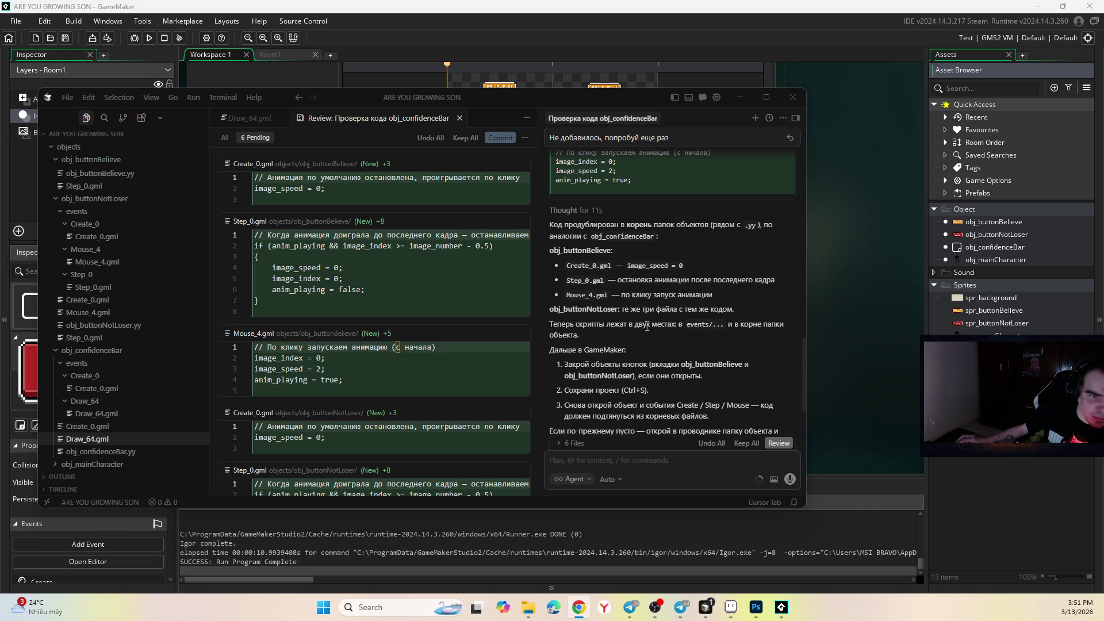
scroll(640, 374, "down", 2)
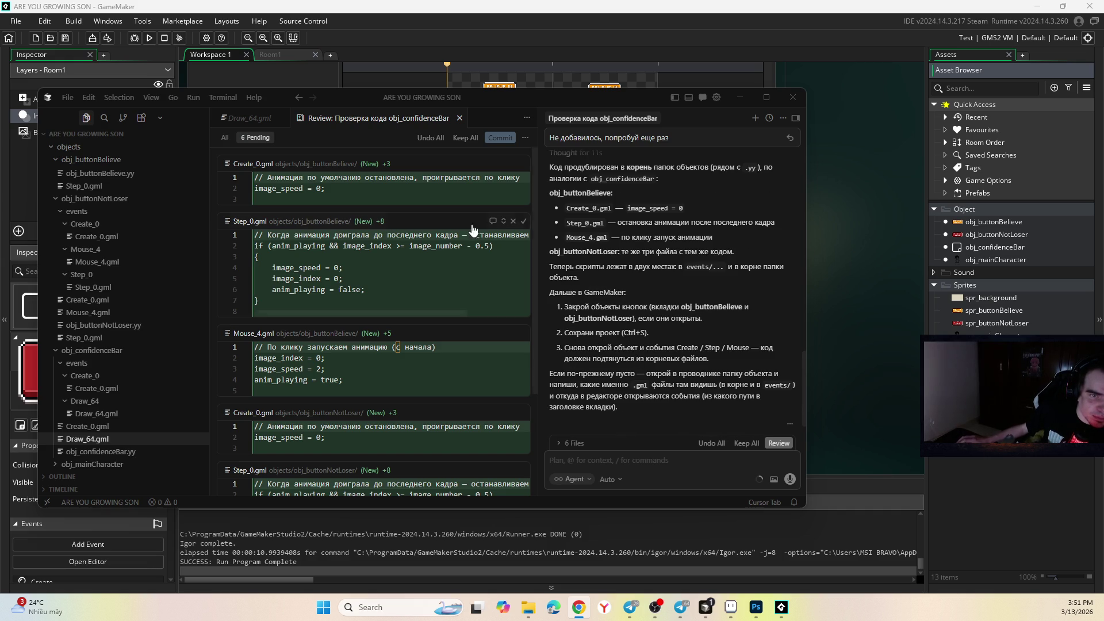
left_click(668, 380)
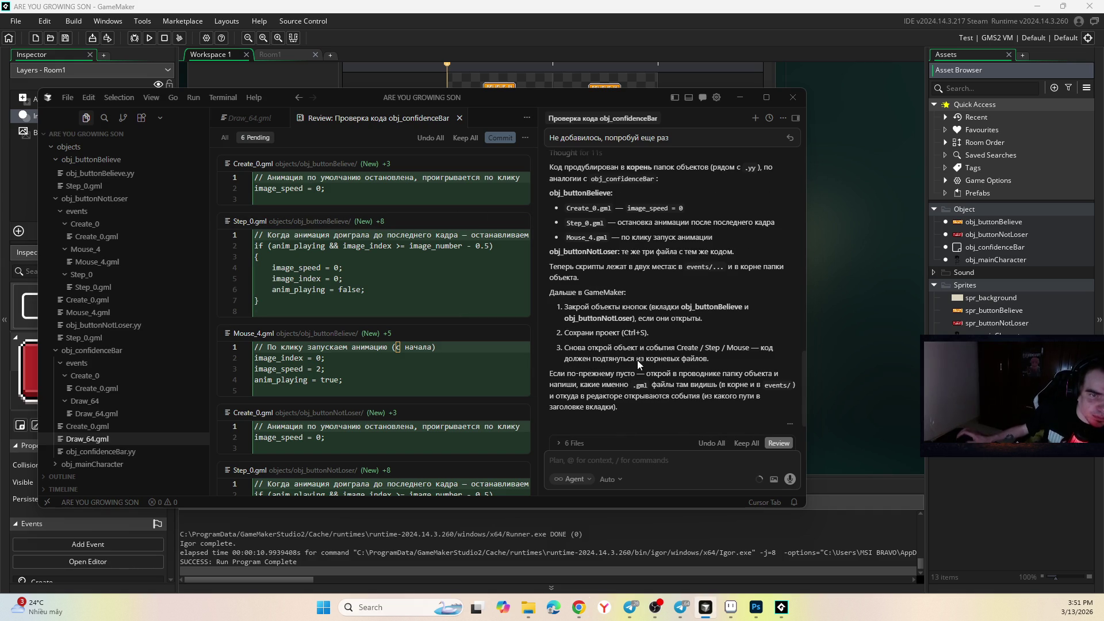
left_click(465, 138)
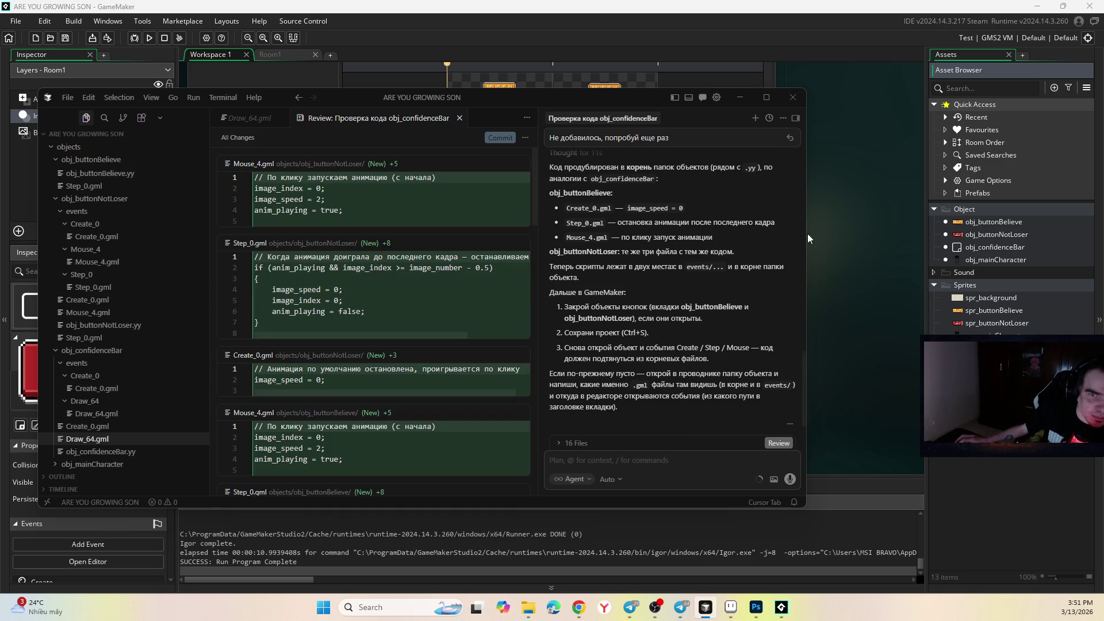
left_click(866, 246)
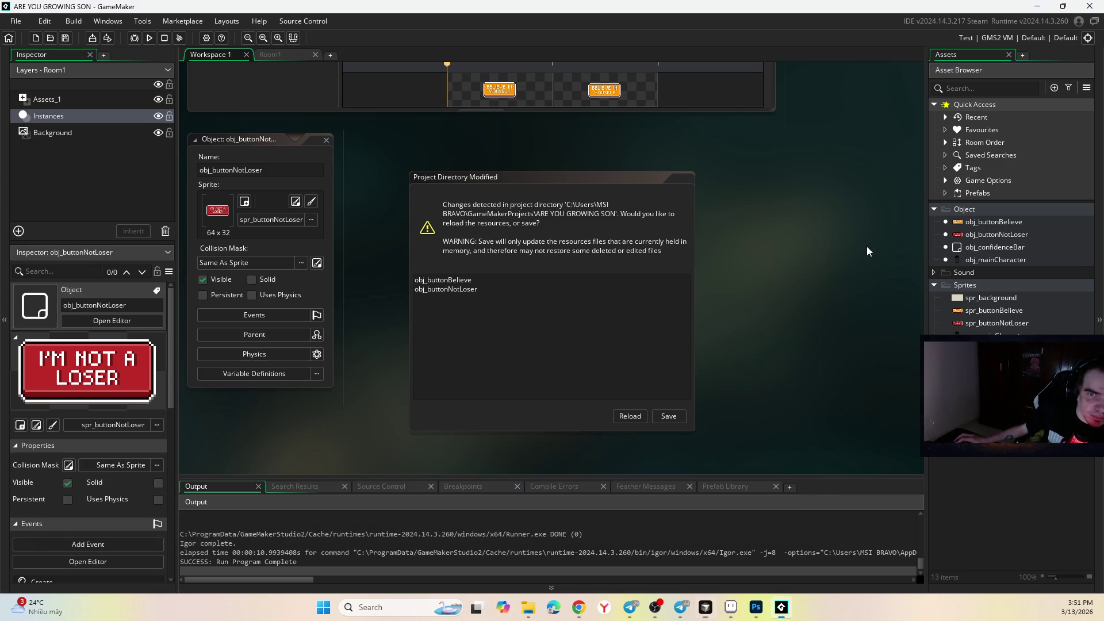
- Reload the project and inspect obj_buttonNotLoser's Create, Step and Left Pressed code
left_click(624, 415)
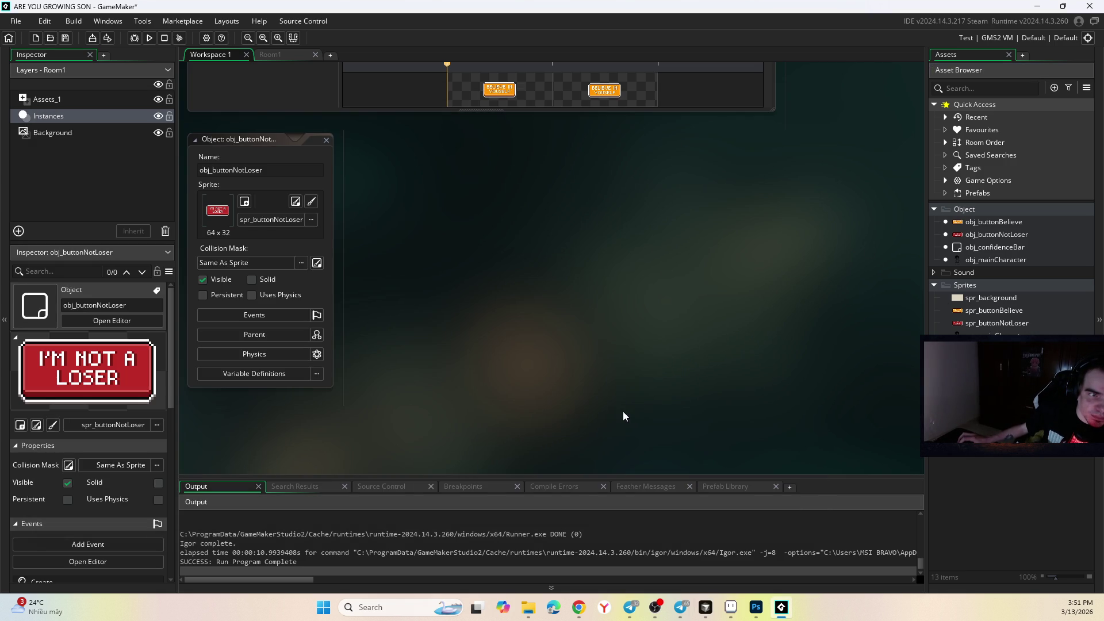
double_click(994, 310)
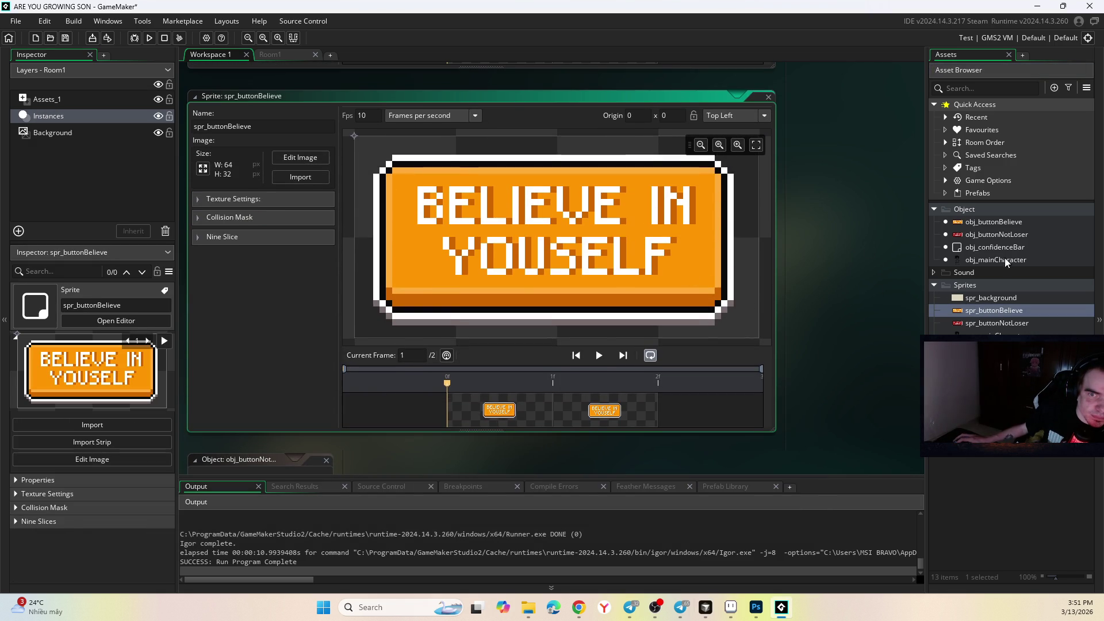
double_click(1006, 233)
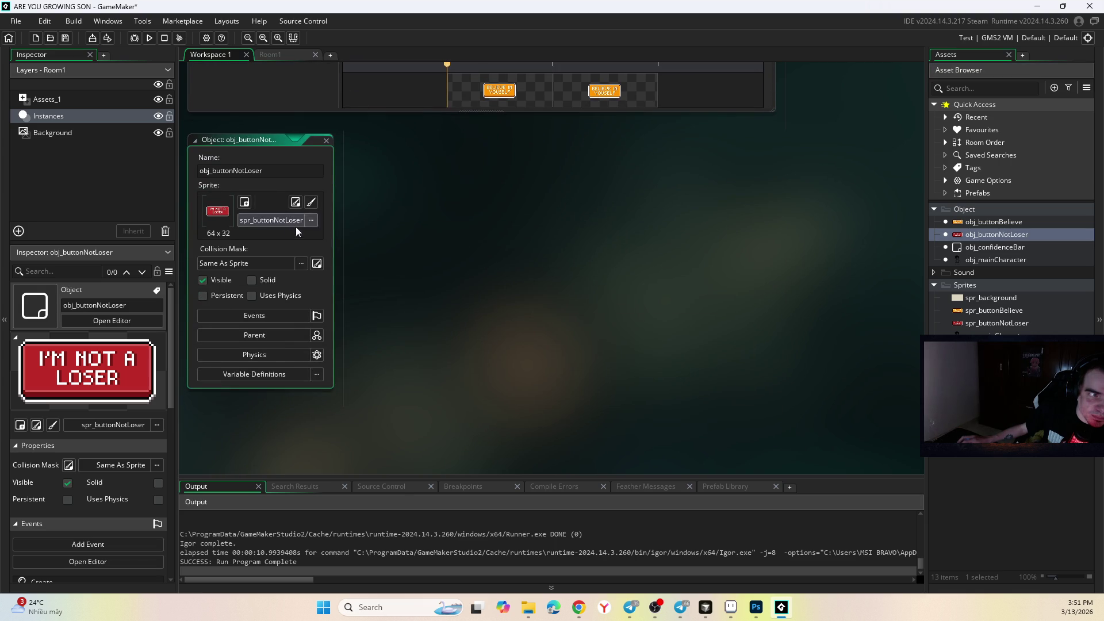
left_click(274, 318)
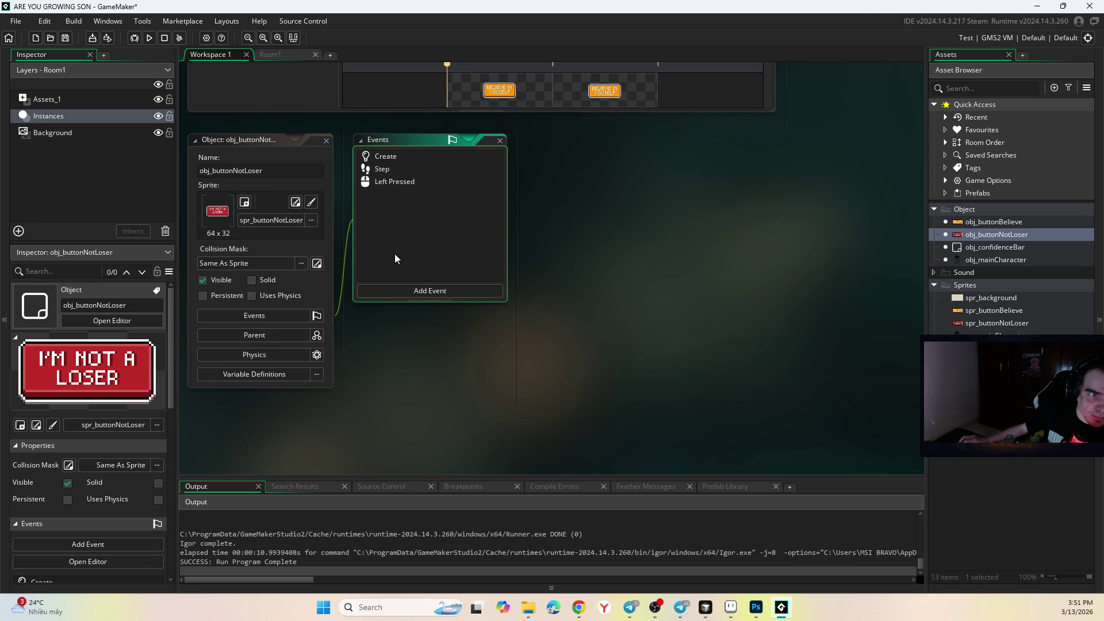
left_click(392, 157)
left_click(384, 171)
left_click(394, 181)
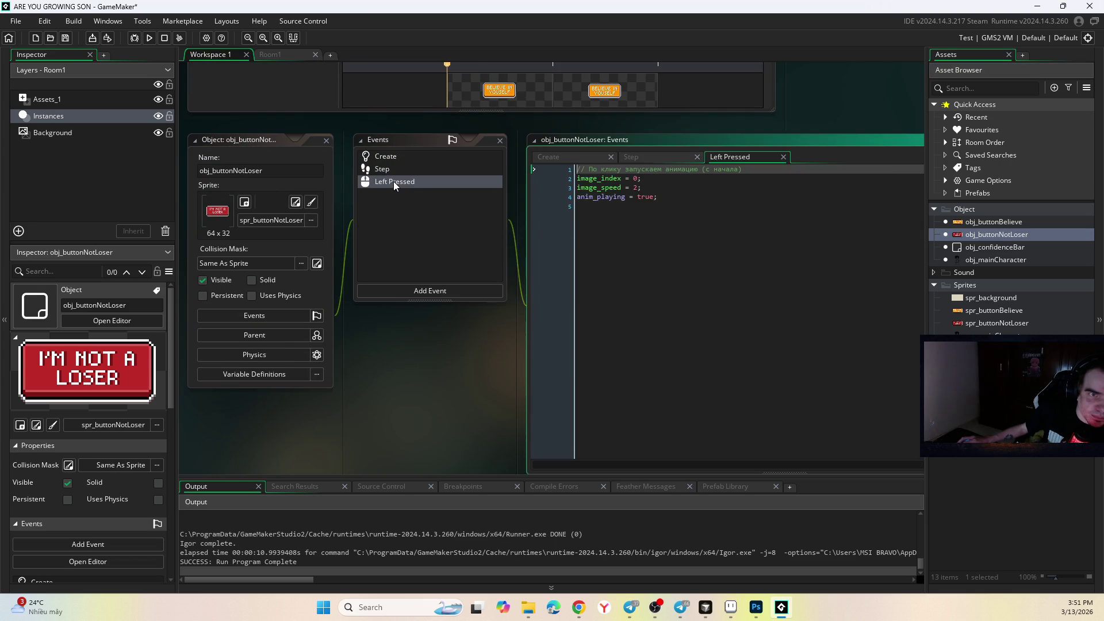
- Inspect obj_buttonBelieve's Left Pressed, Step and Create code, then test-run the game
double_click(1001, 223)
left_click(412, 140)
left_click(395, 125)
left_click(395, 114)
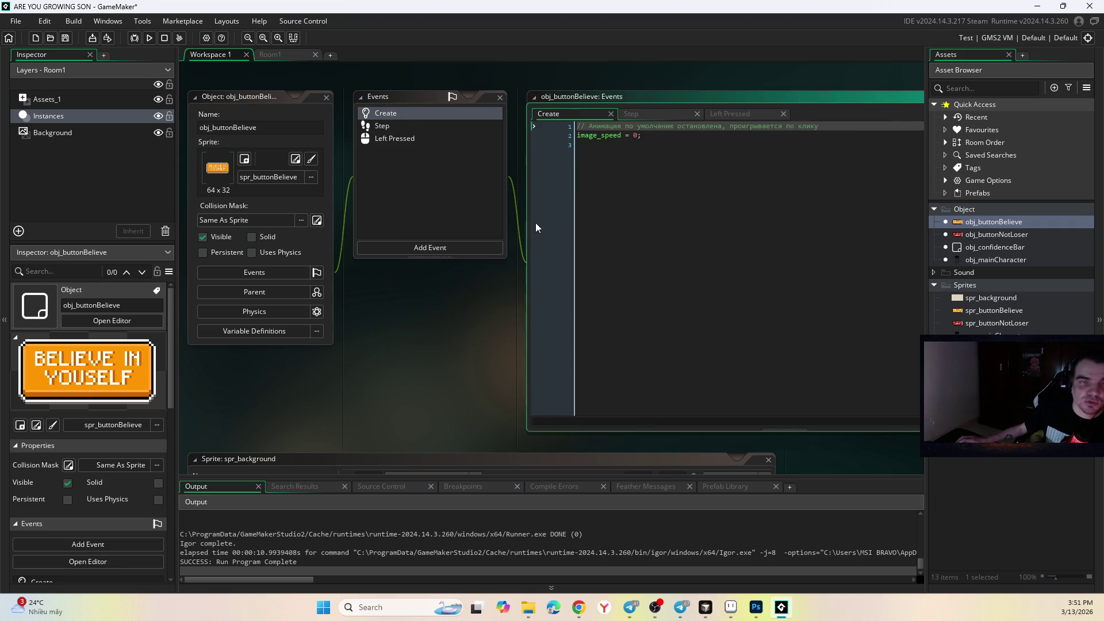
double_click(419, 153)
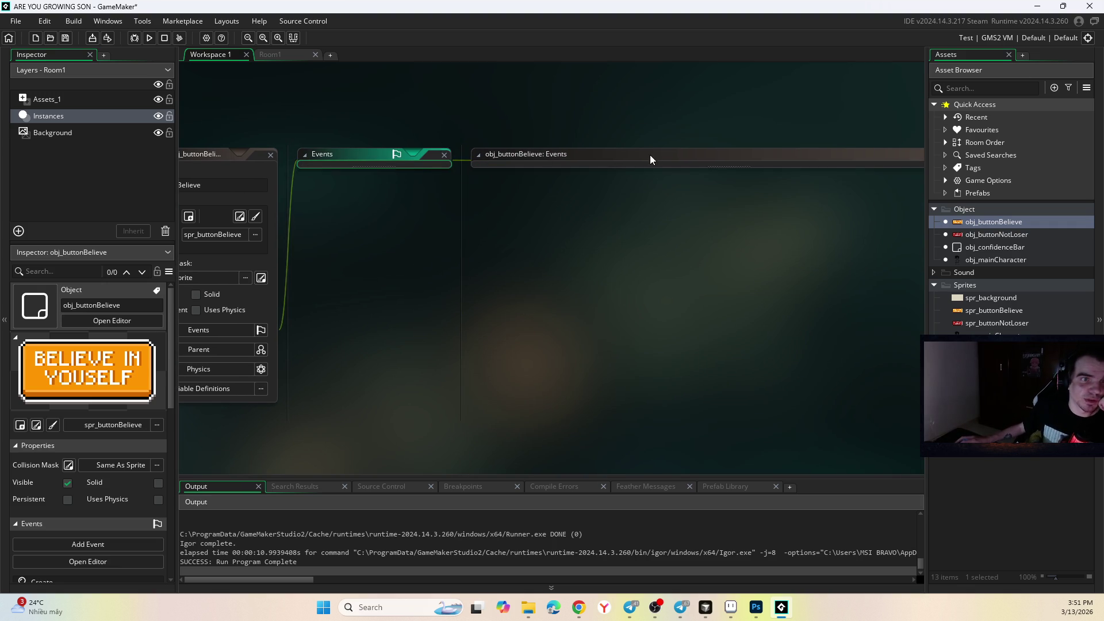
left_click(149, 38)
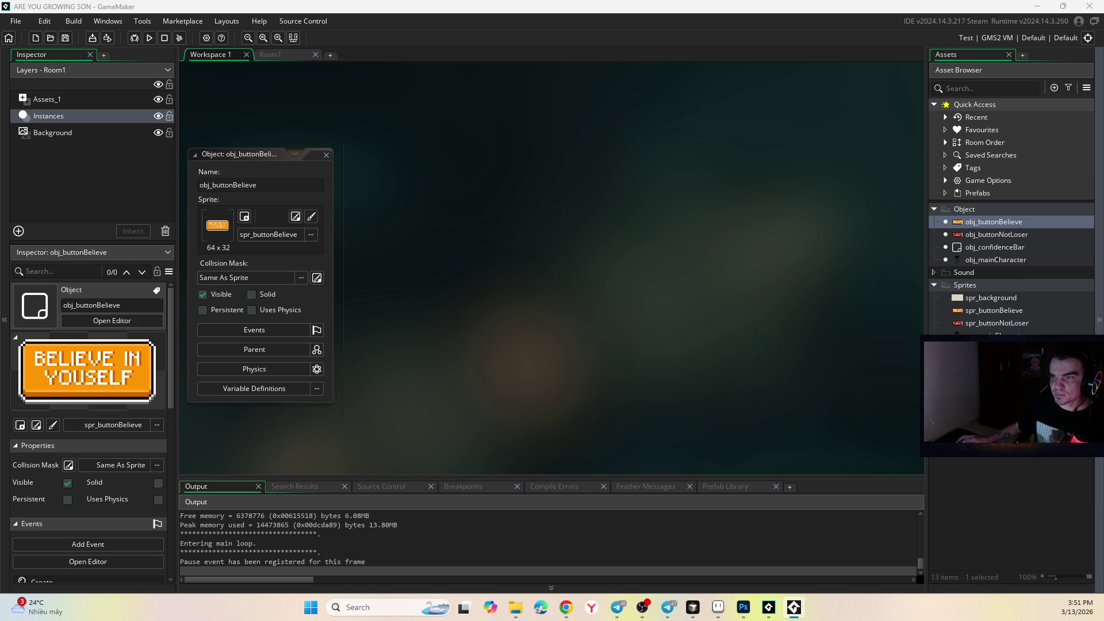
left_click(693, 607)
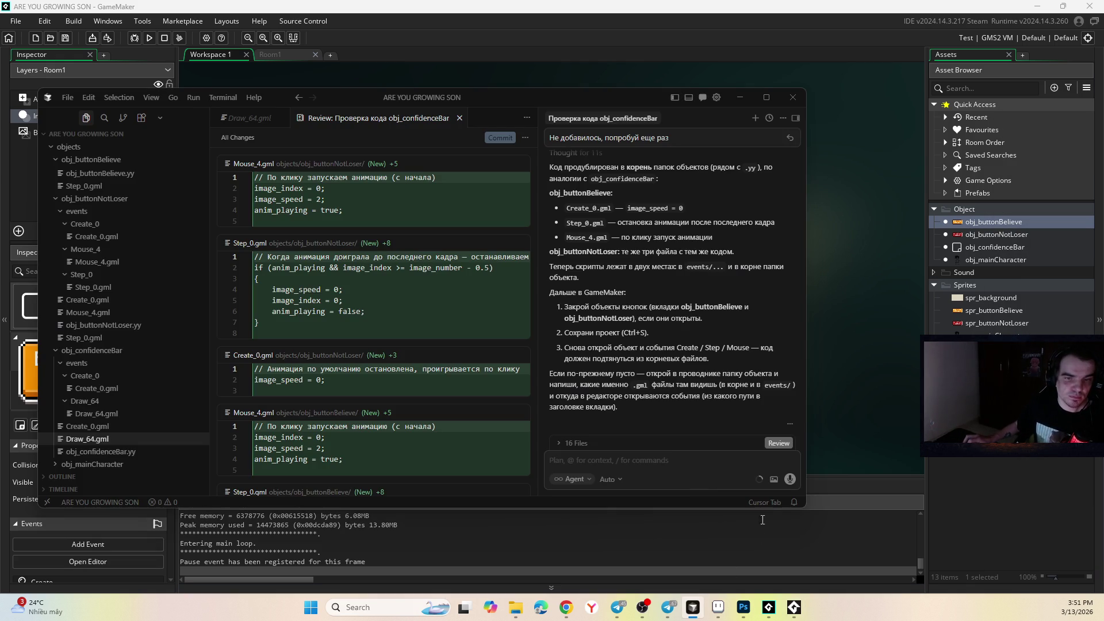
- Send the build error to the agent, keep its anim_playing = false fix, and reload GameMaker
key("ctrl+v")
key("Return")
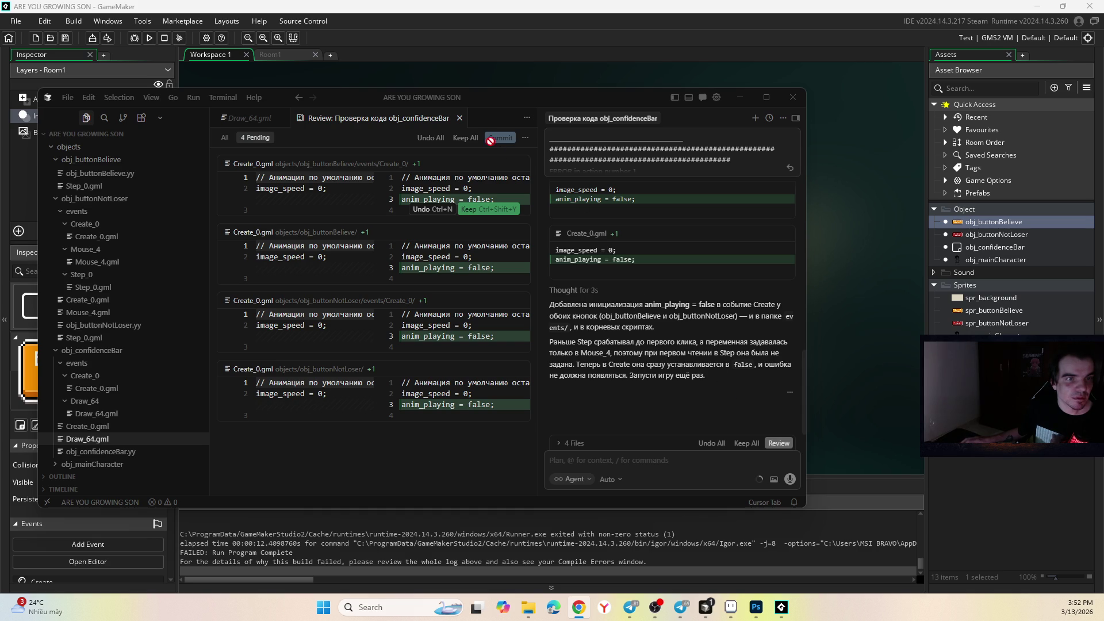
left_click(467, 139)
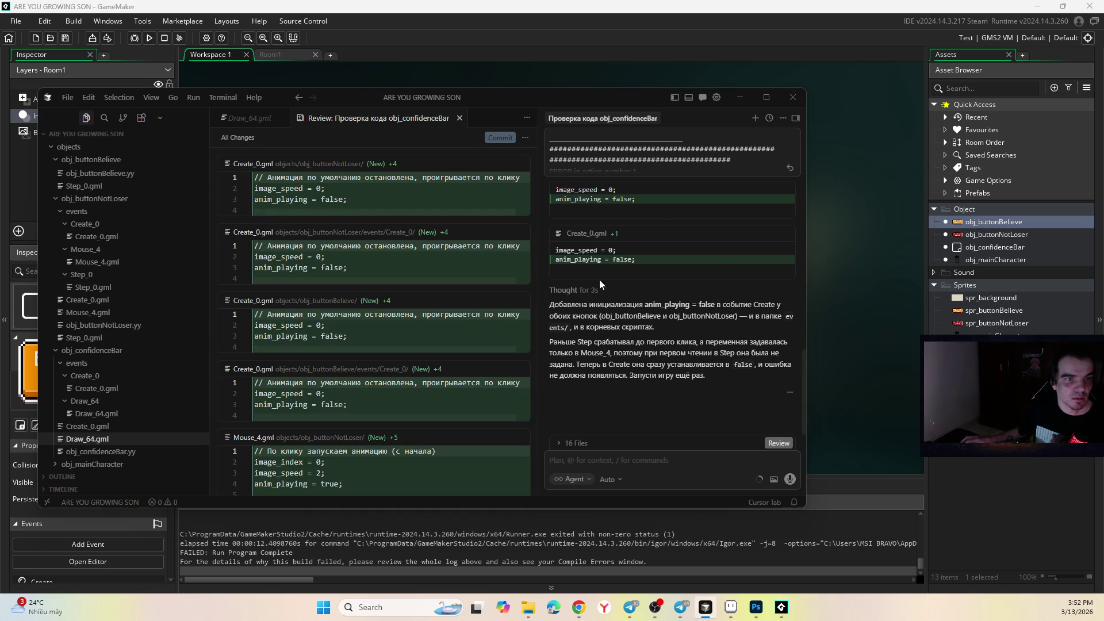
left_click(808, 424)
left_click(626, 422)
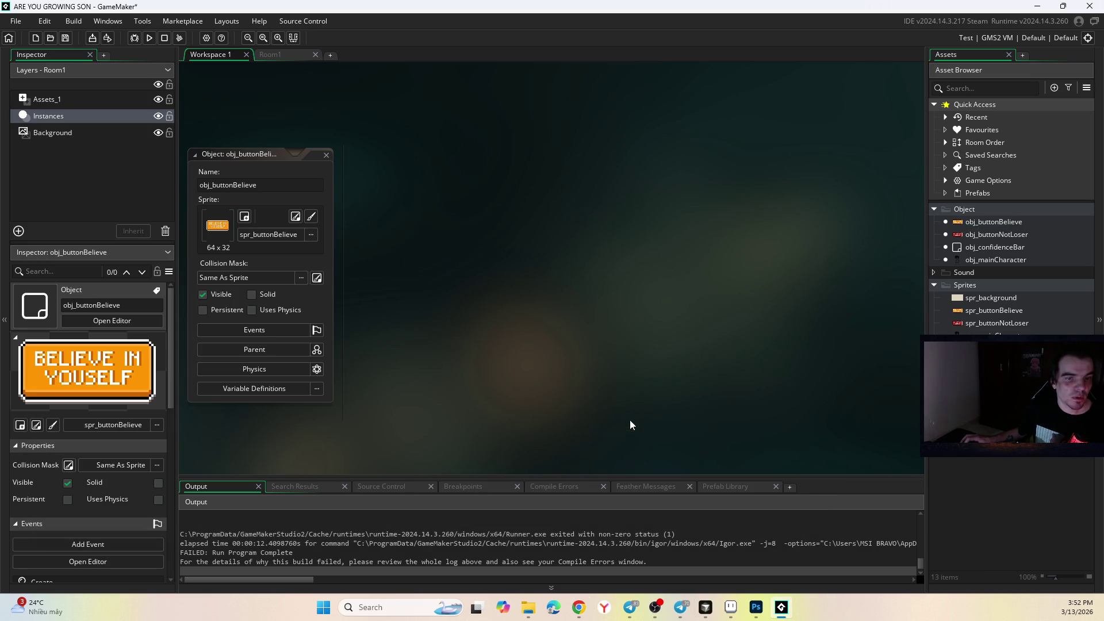
- Check obj_confidenceBar's Draw GUI and obj_buttonNotLoser's code, then build and run with F5
double_click(994, 247)
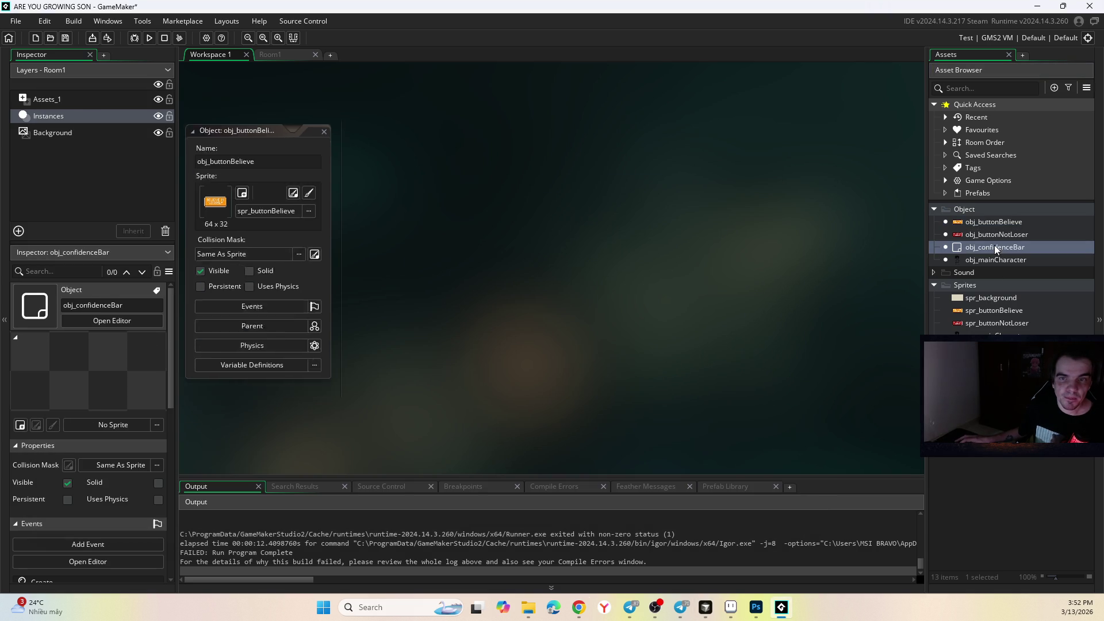
left_click(934, 284)
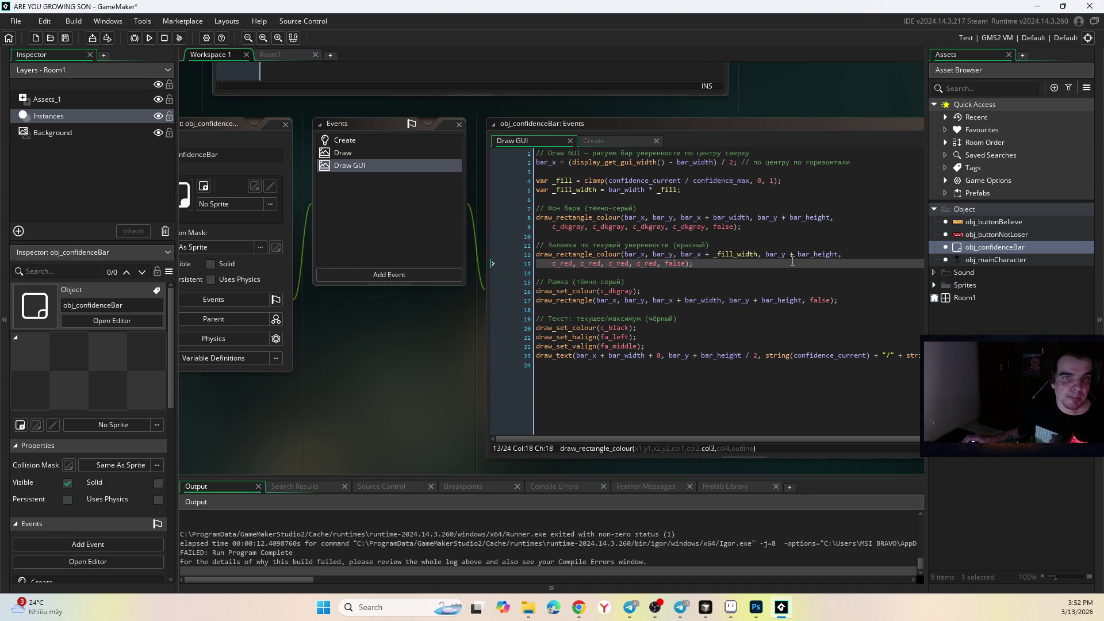
double_click(1009, 234)
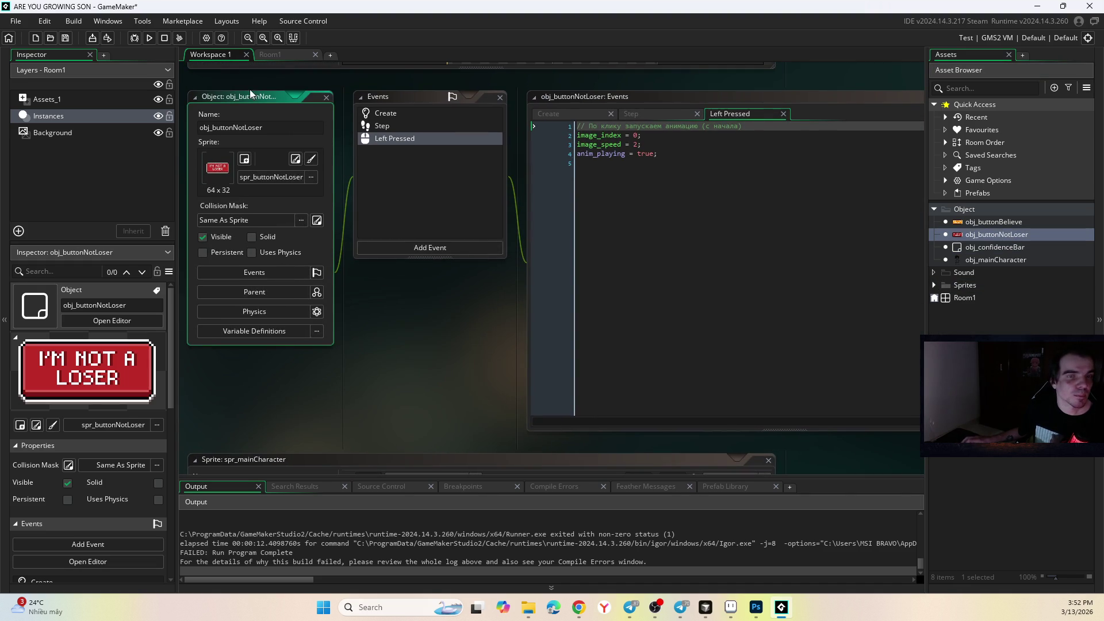
key("F5")
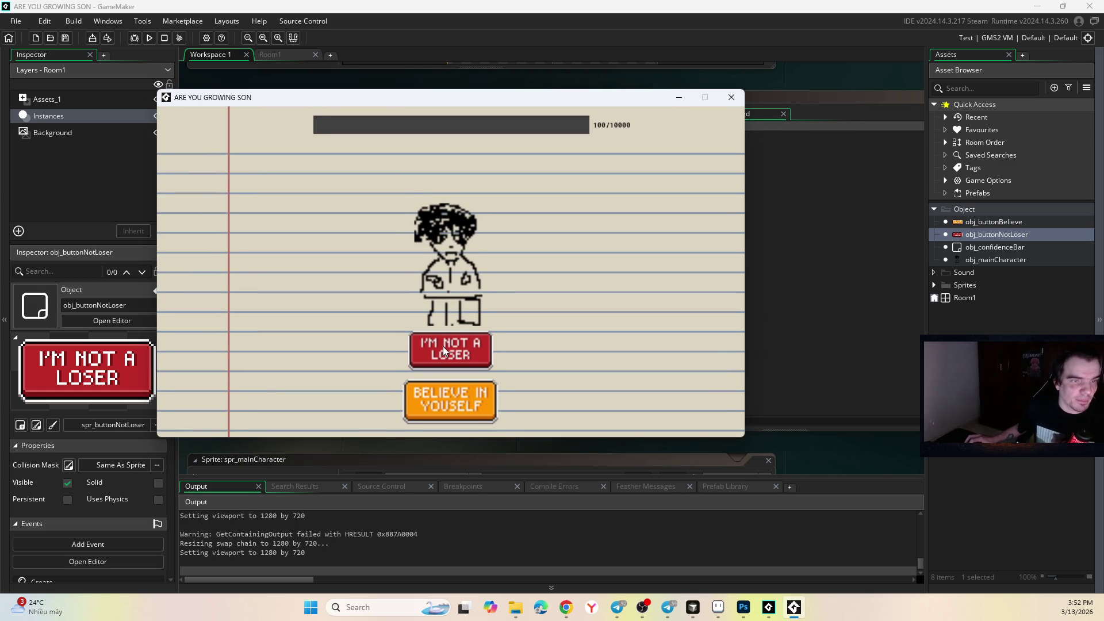
- Press the I'M NOT A LOSER button to see its animation, then close the game window
left_click(464, 352)
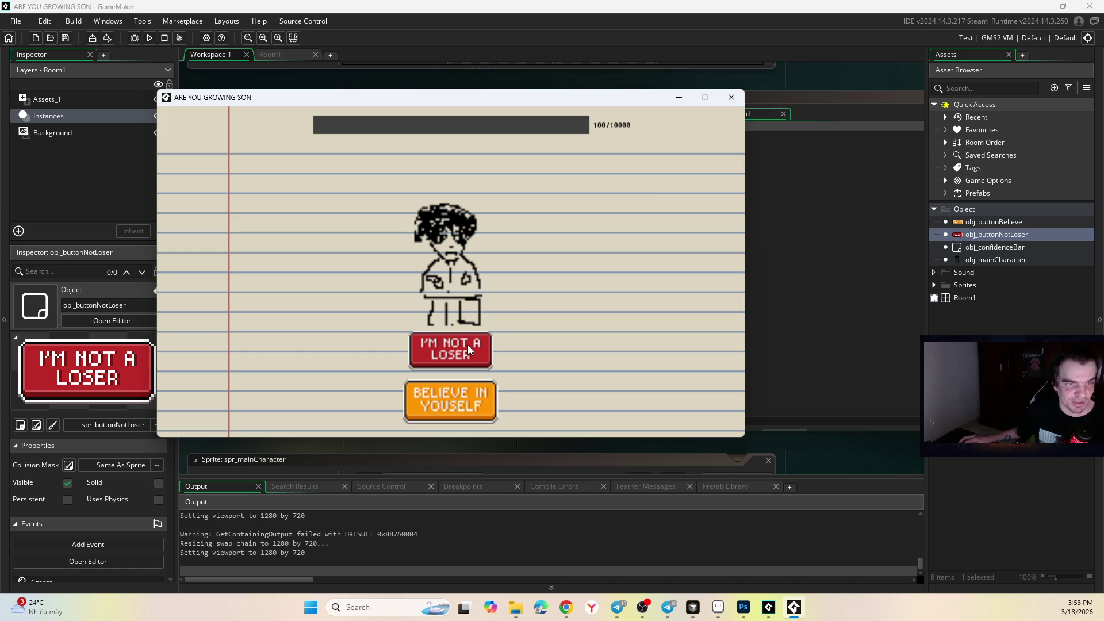
left_click(730, 97)
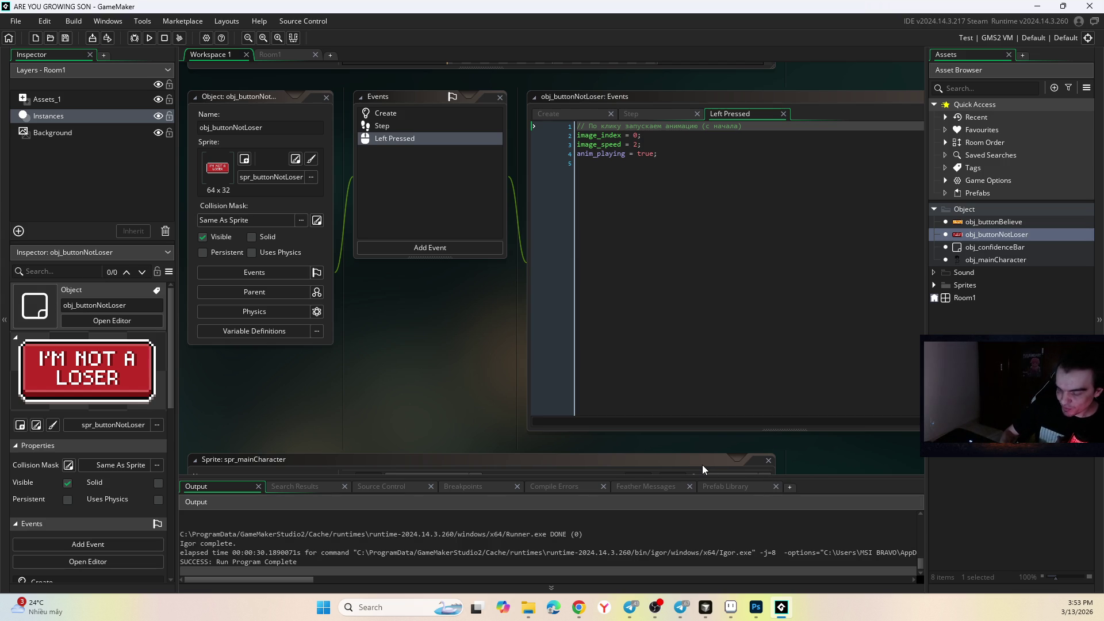
left_click(705, 606)
left_click_drag(538, 90, 538, 82)
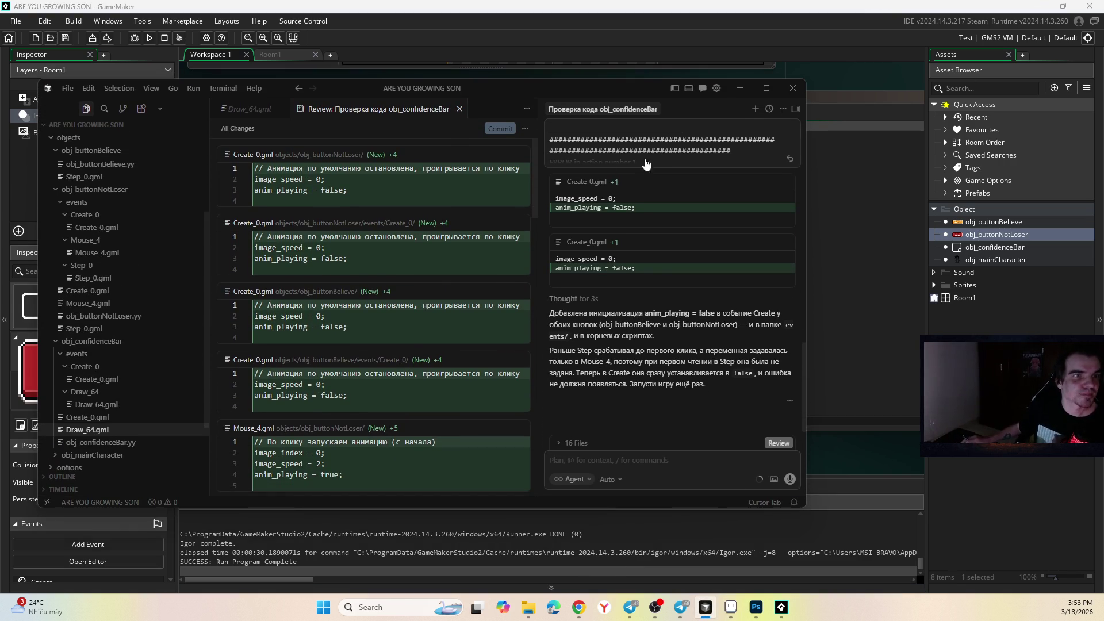
key("alt+Tab")
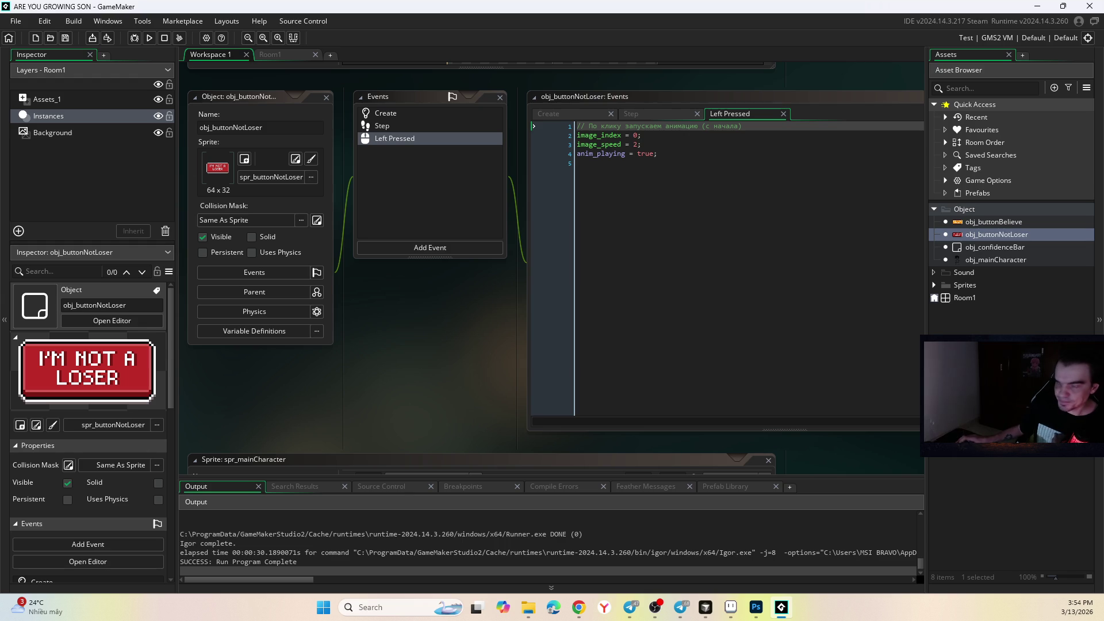
left_click(632, 254)
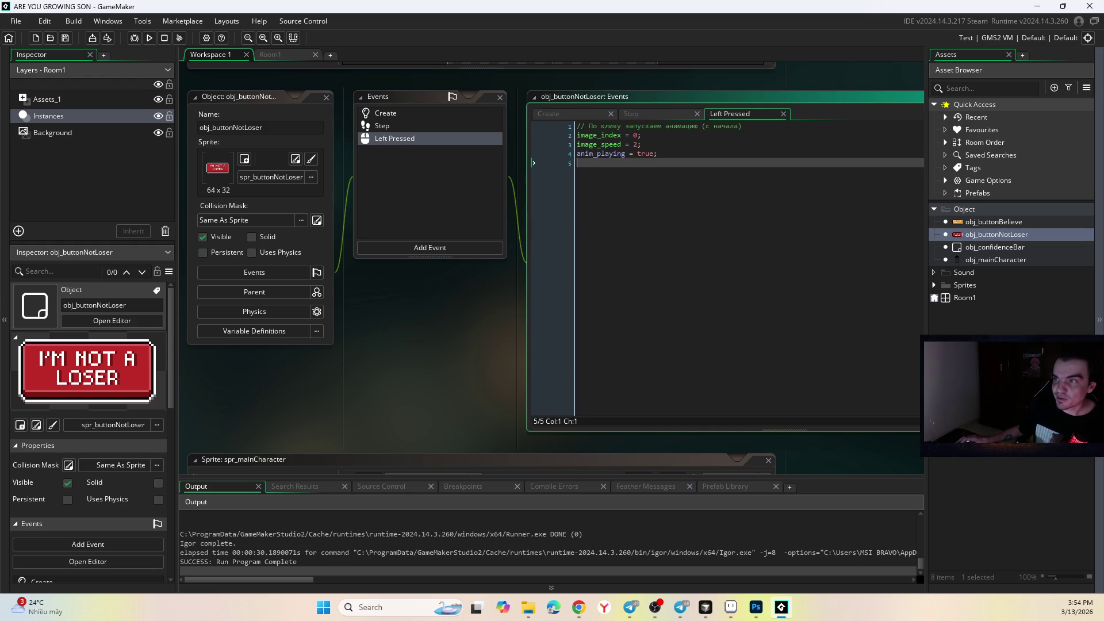
left_click(578, 607)
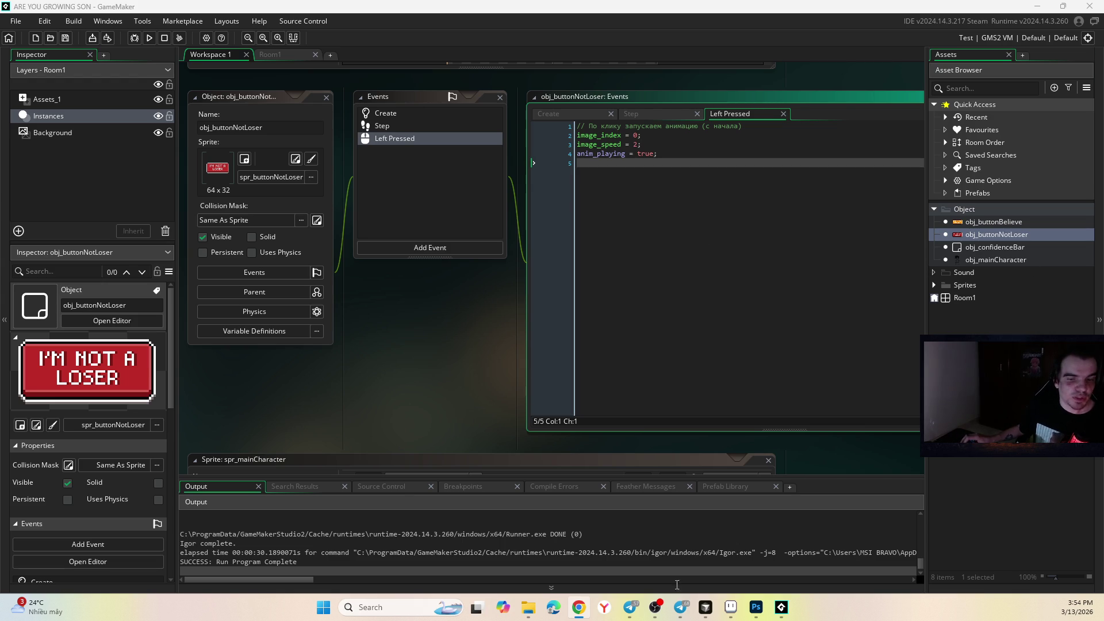
left_click(702, 609)
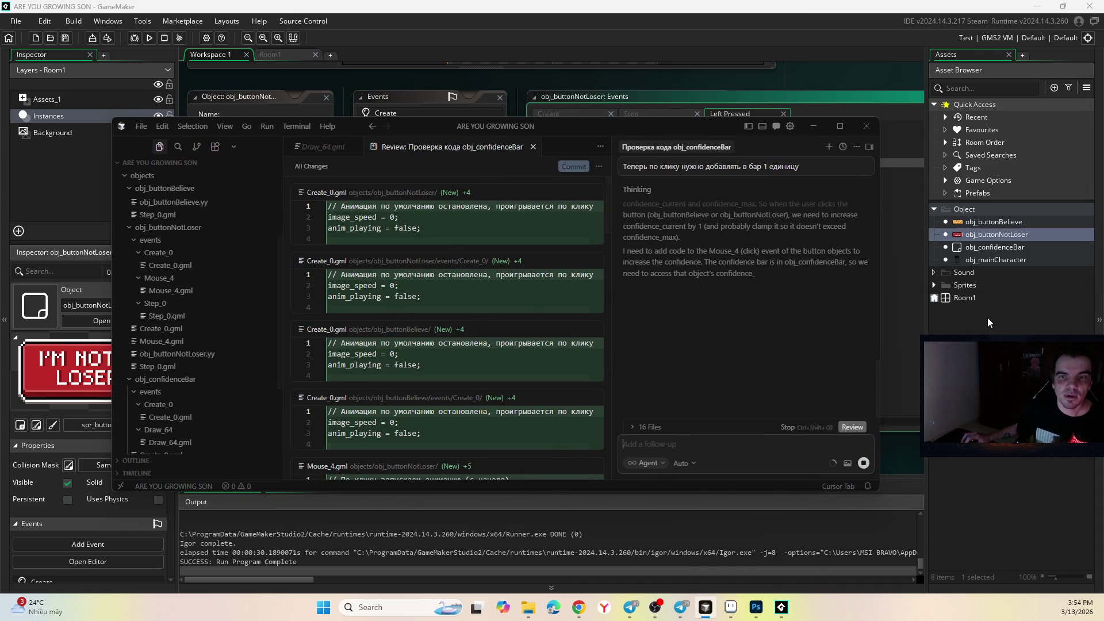
left_click(988, 317)
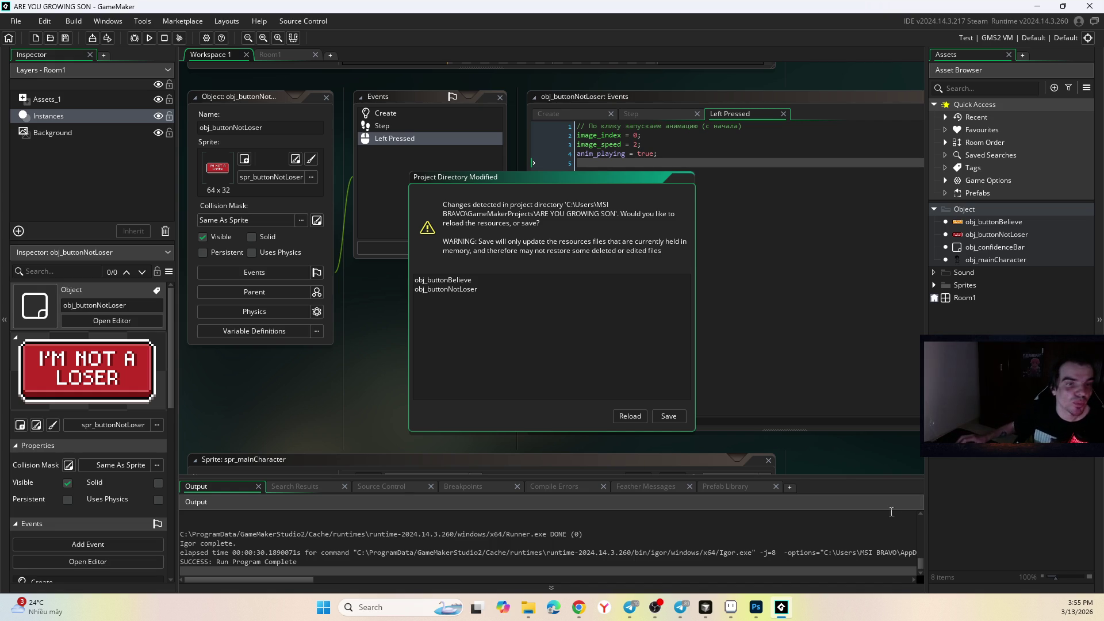
- Get ready to return to the Cursor editor from the taskbar
mouse_move(735, 608)
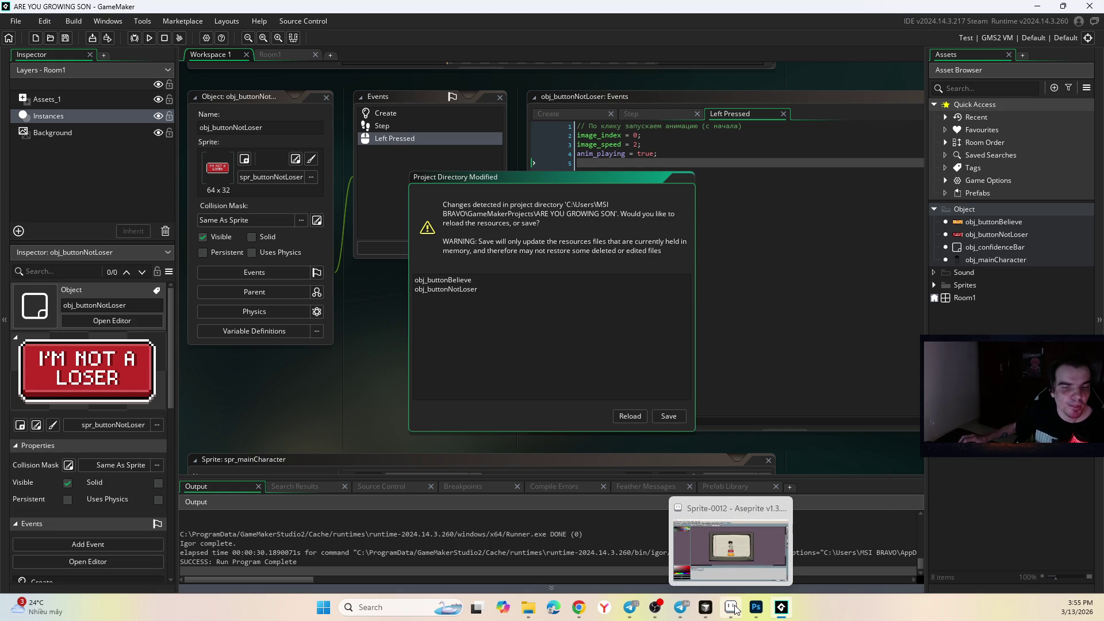
- Bring up Cursor and widen the change review pane by shrinking the file tree
left_click(706, 607)
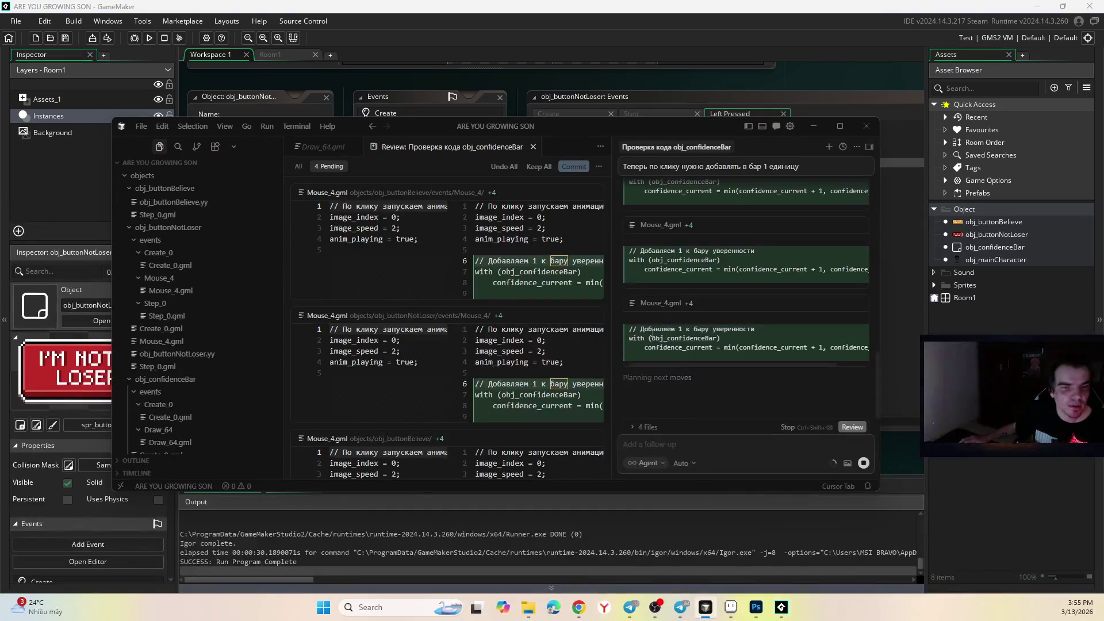
mouse_move(581, 272)
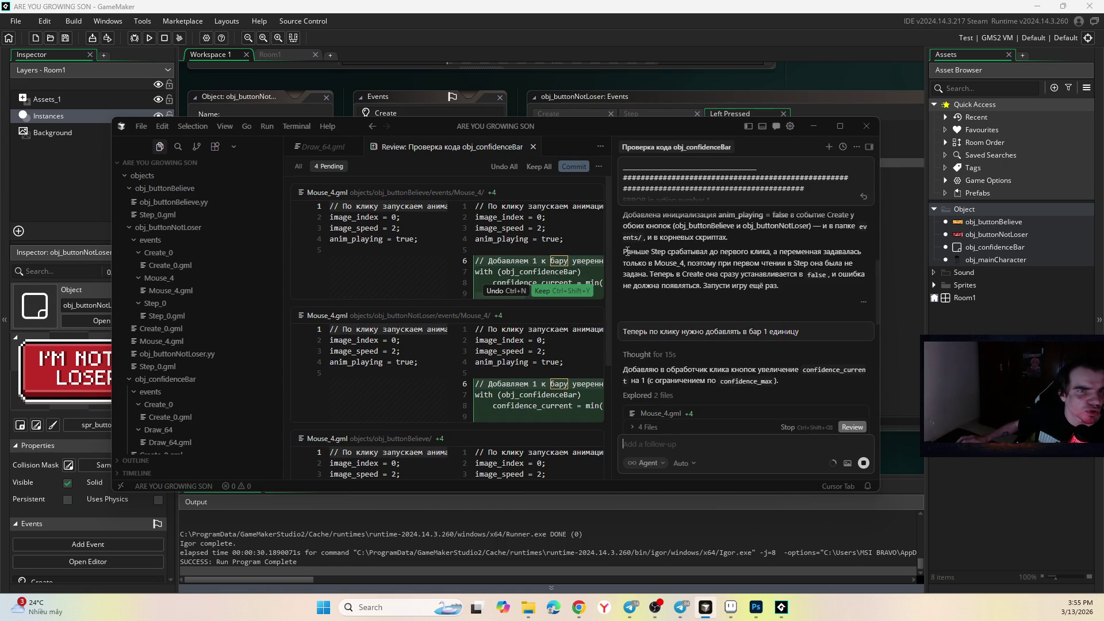
left_click_drag(609, 241, 628, 241)
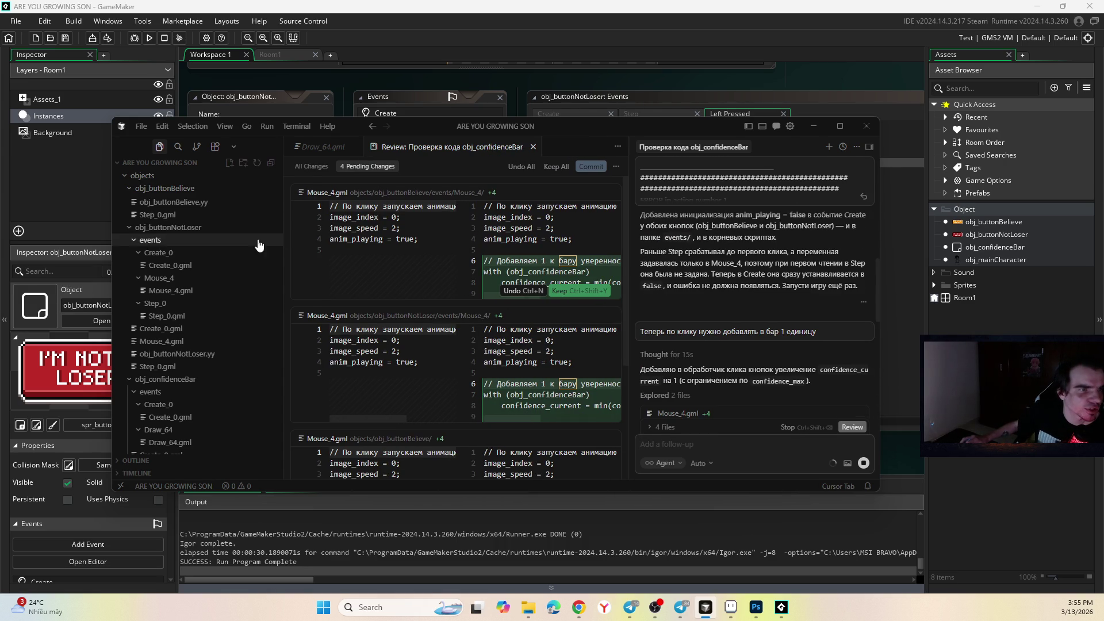
left_click_drag(285, 247, 232, 242)
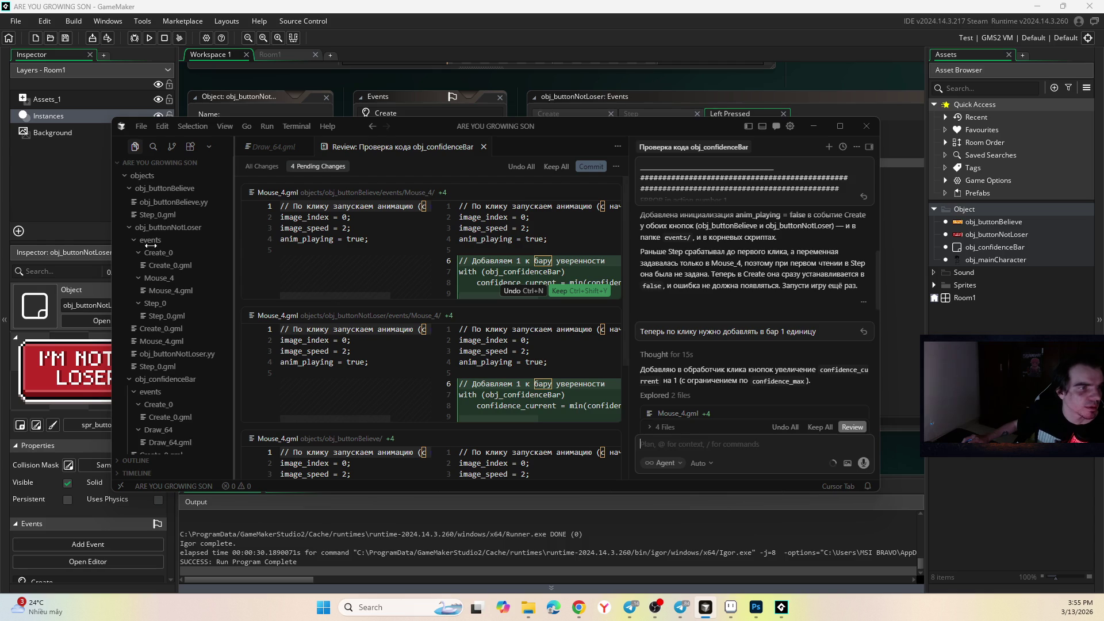
left_click(210, 147)
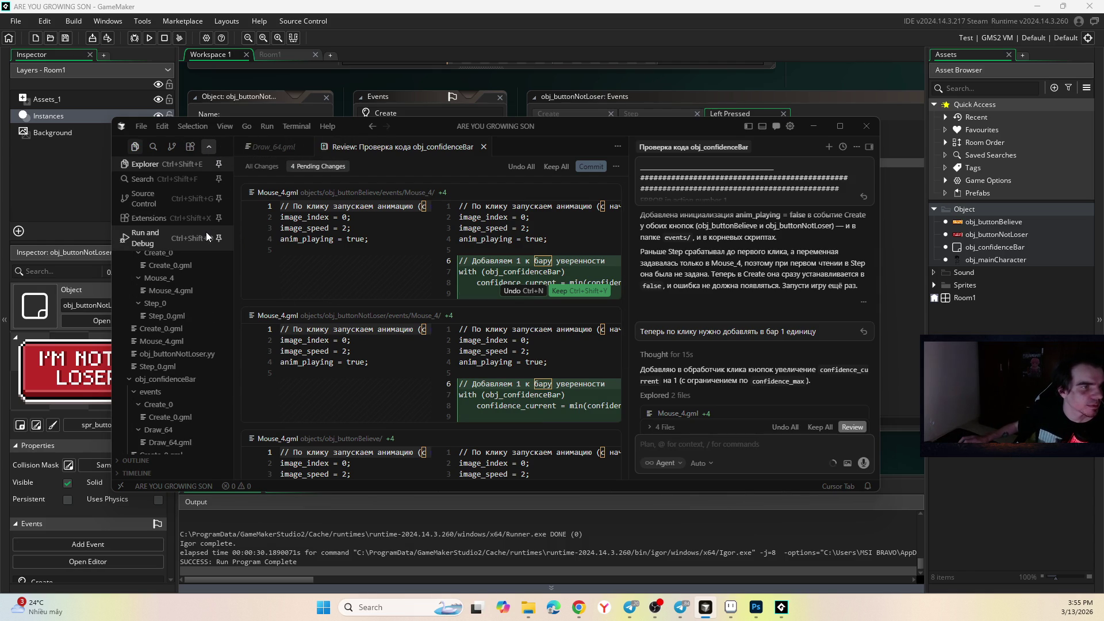
left_click(179, 147)
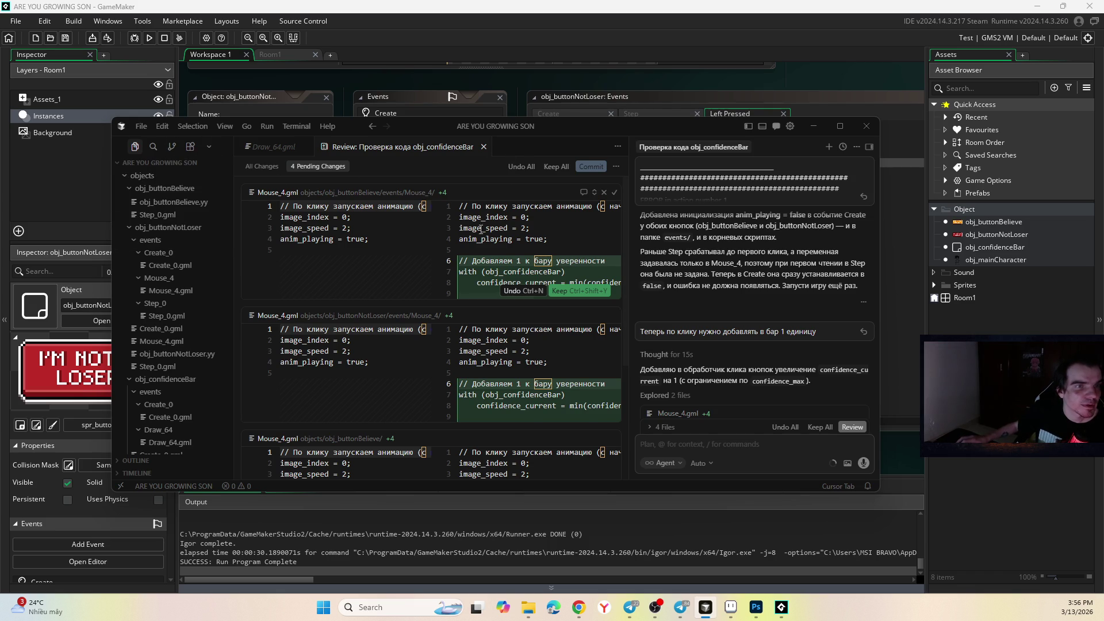
scroll(487, 246, "down", 2)
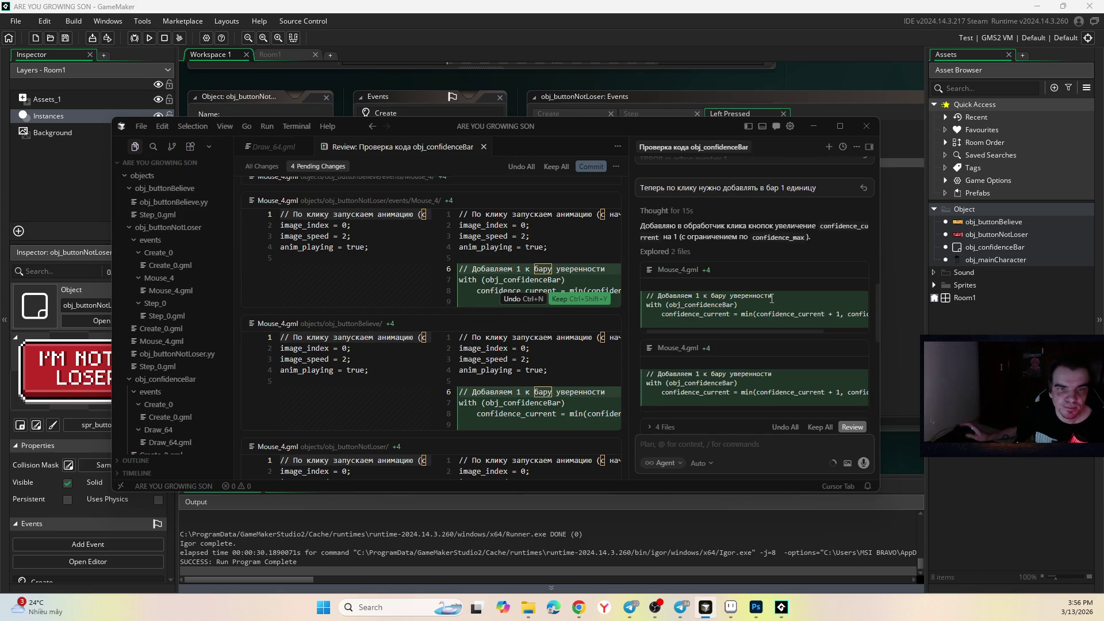
- Review the changed Mouse_4.gml click code for obj_buttonNotLoser and obj_buttonBelieve
left_click(735, 278)
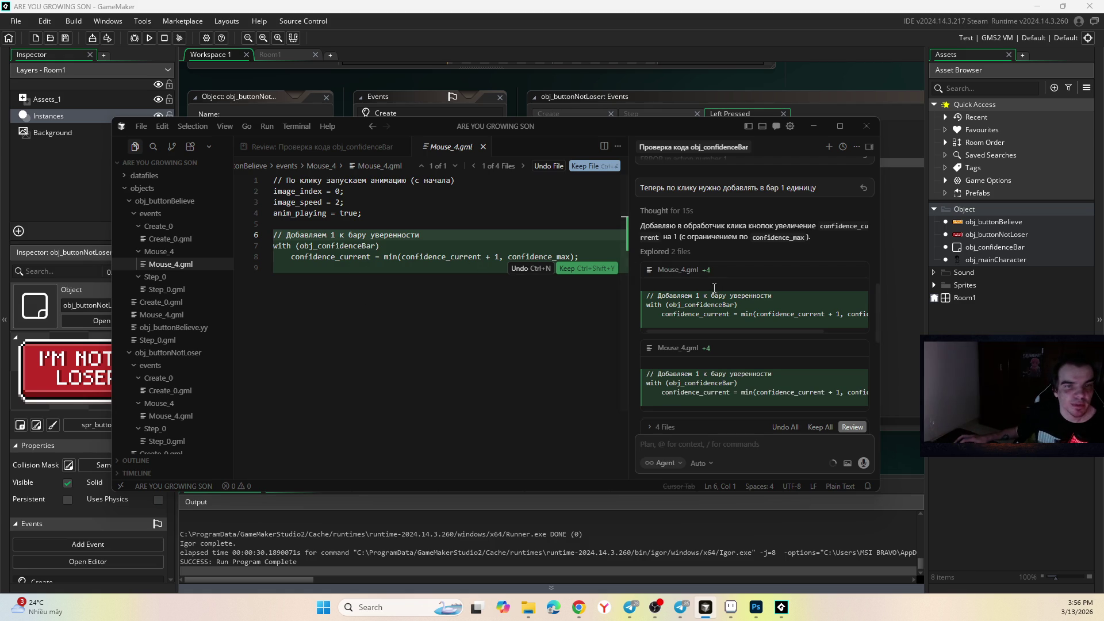
scroll(691, 299, "down", 1)
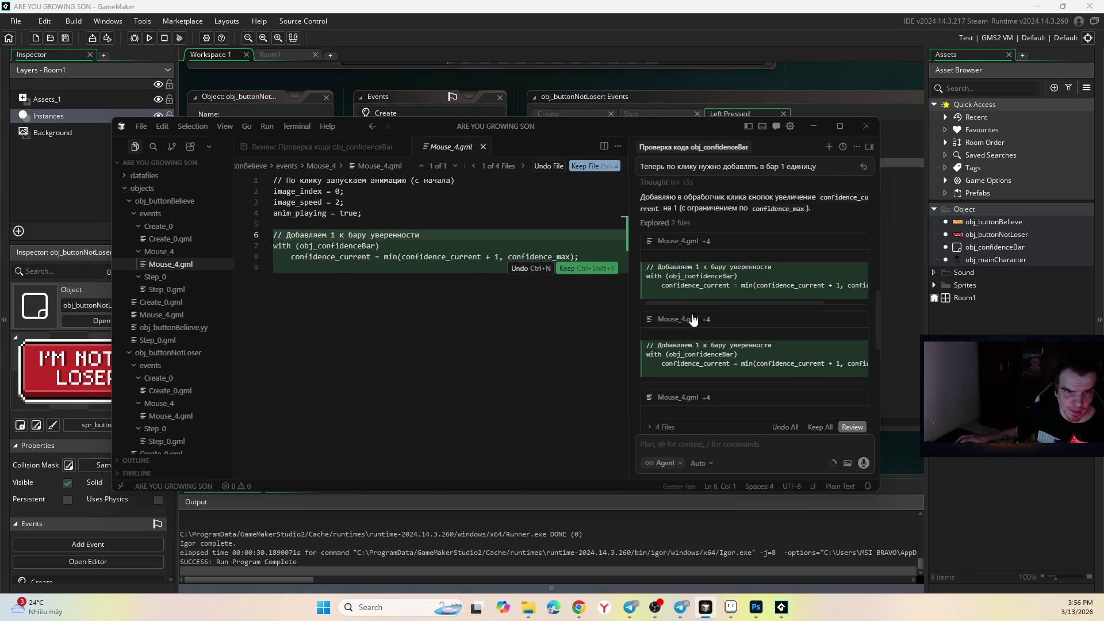
left_click(696, 345)
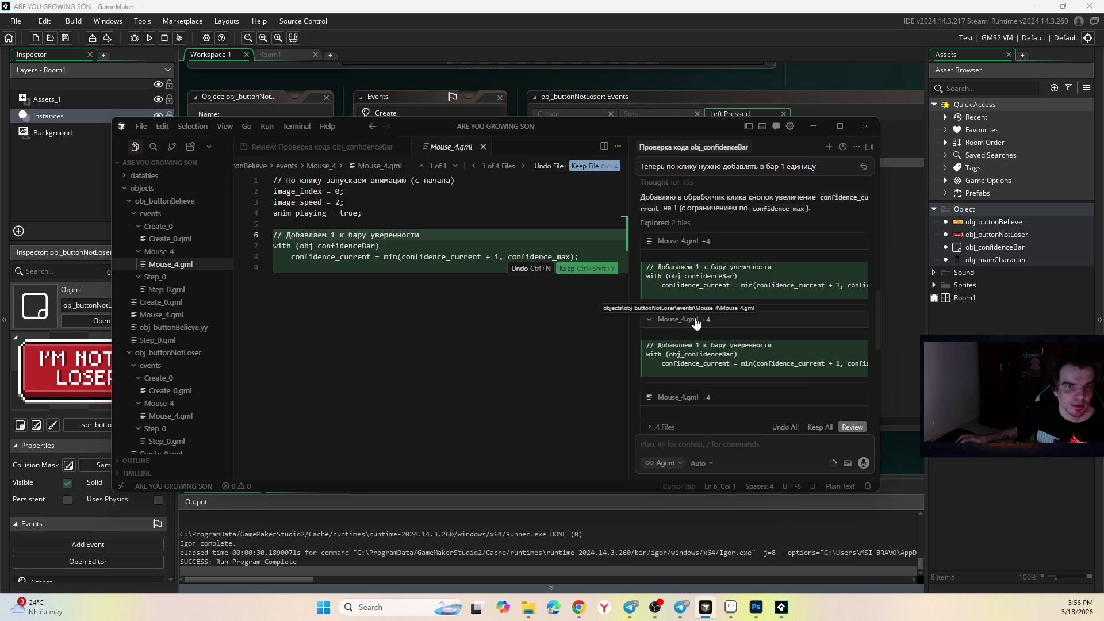
left_click(696, 321)
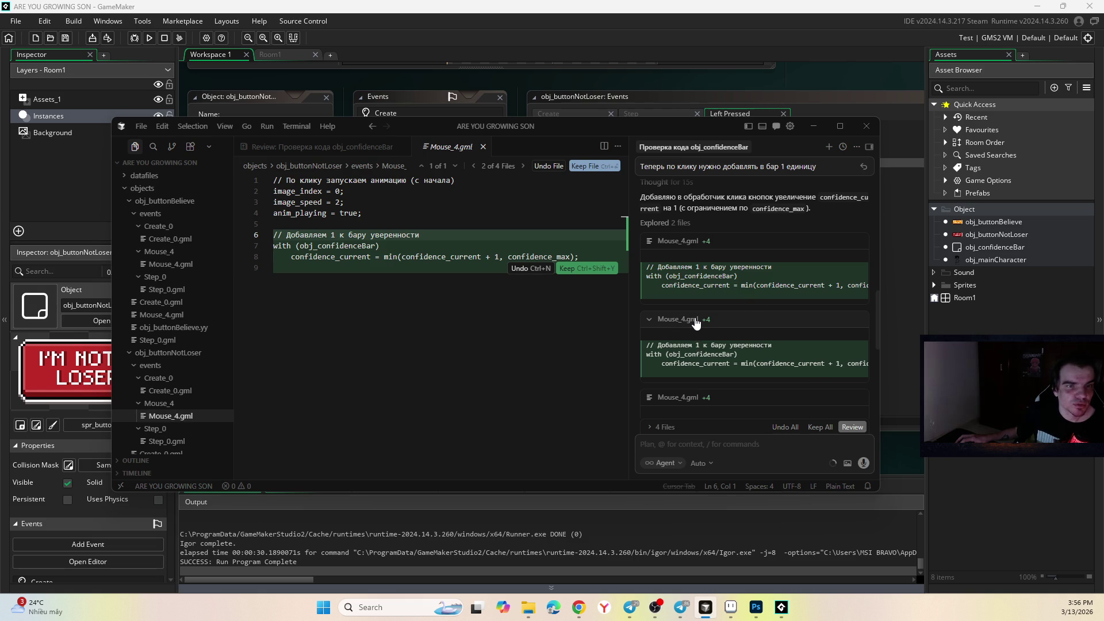
left_click(675, 242)
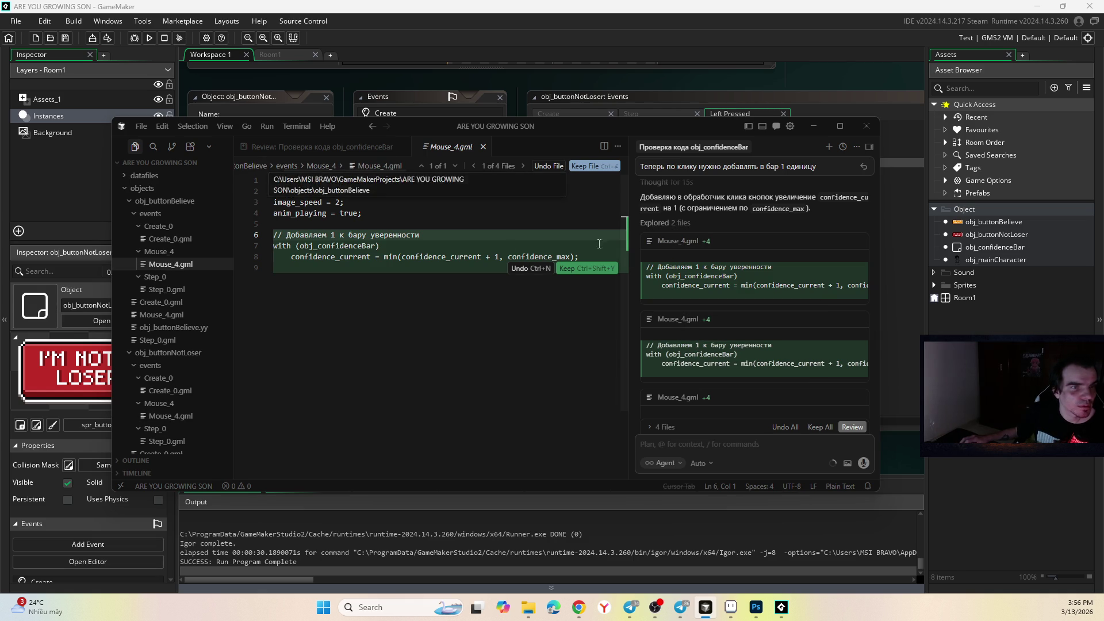
left_click(696, 322)
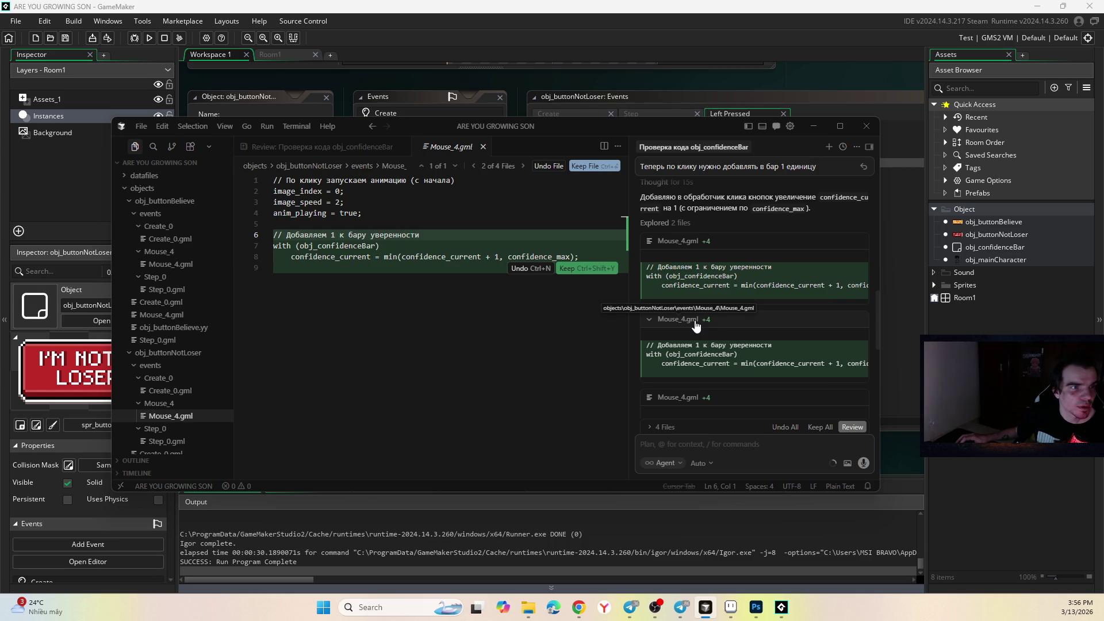
scroll(696, 325, "down", 2)
- Check the remaining changed Mouse_4.gml files, keep the confidence-bar increment, and return to GameMaker
left_click(692, 320)
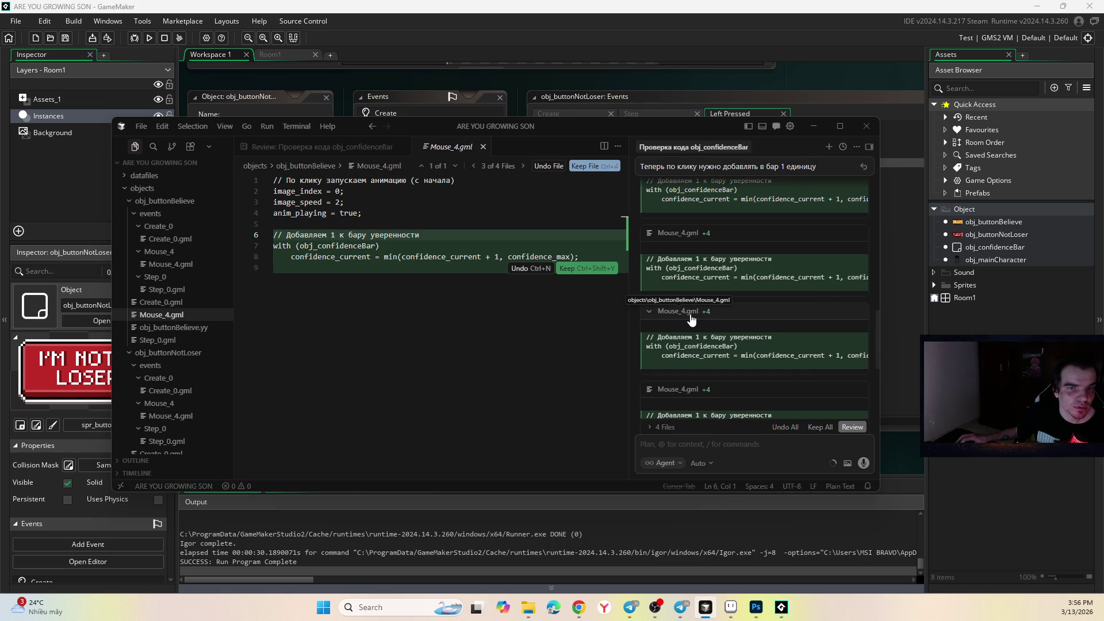
scroll(691, 319, "down", 1)
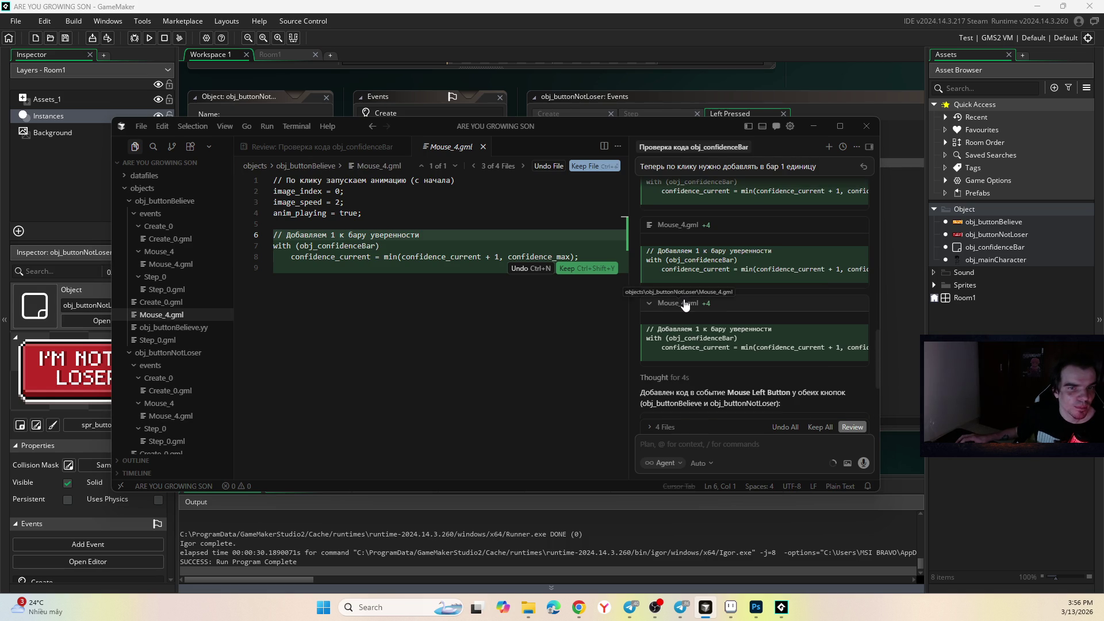
left_click(685, 304)
scroll(685, 304, "down", 3)
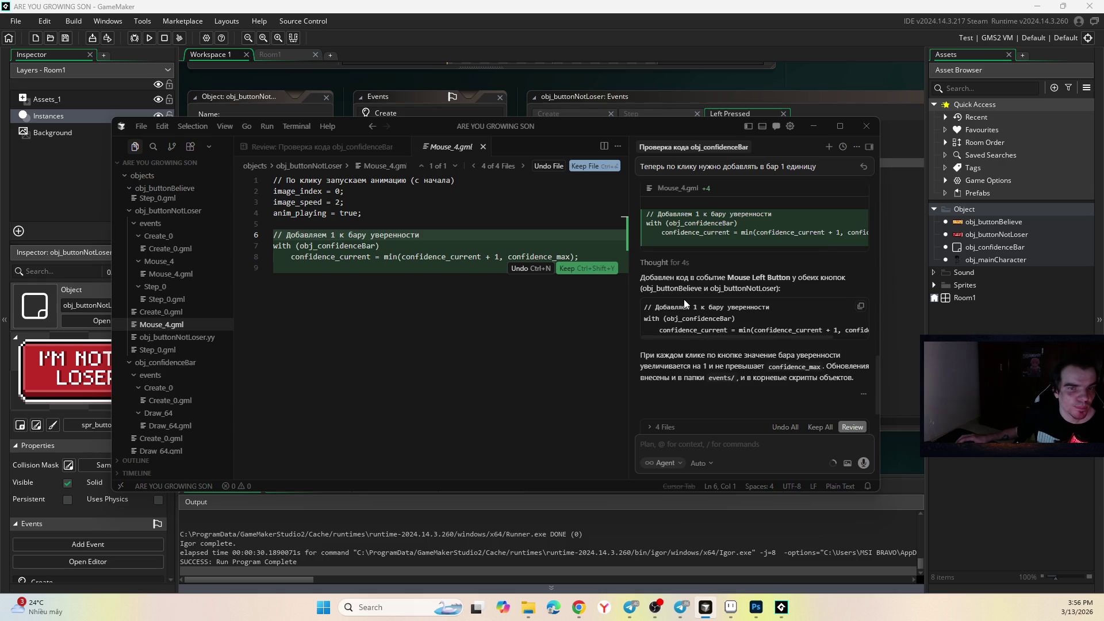
scroll(684, 299, "down", 1)
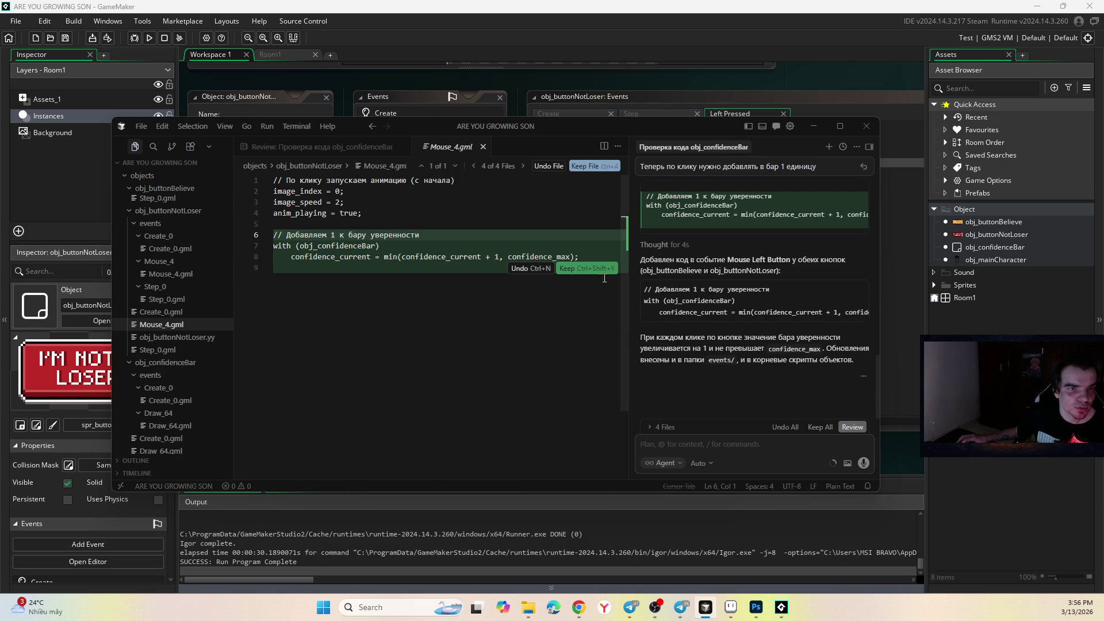
left_click(597, 168)
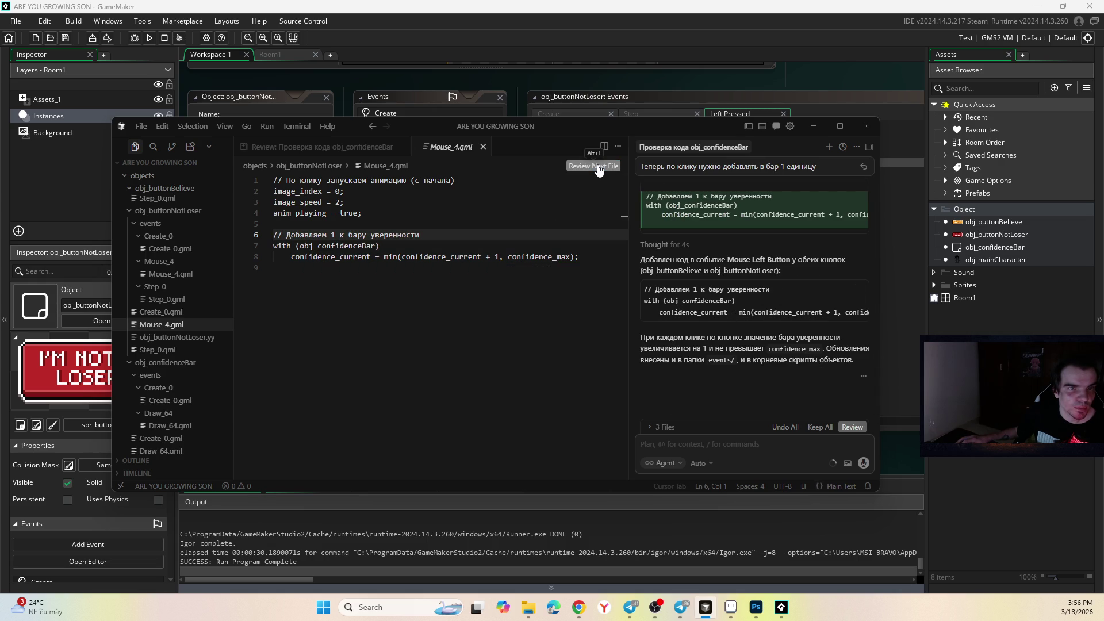
left_click(813, 125)
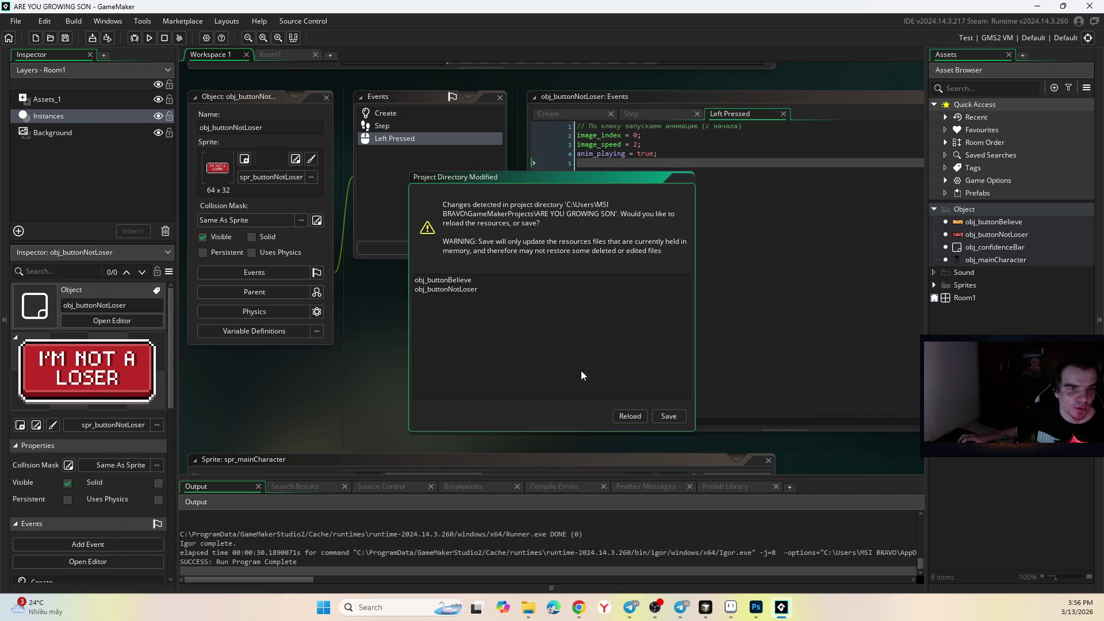
- Reload the project, look over the new Left Pressed code, and run the game to test clicks
left_click(629, 416)
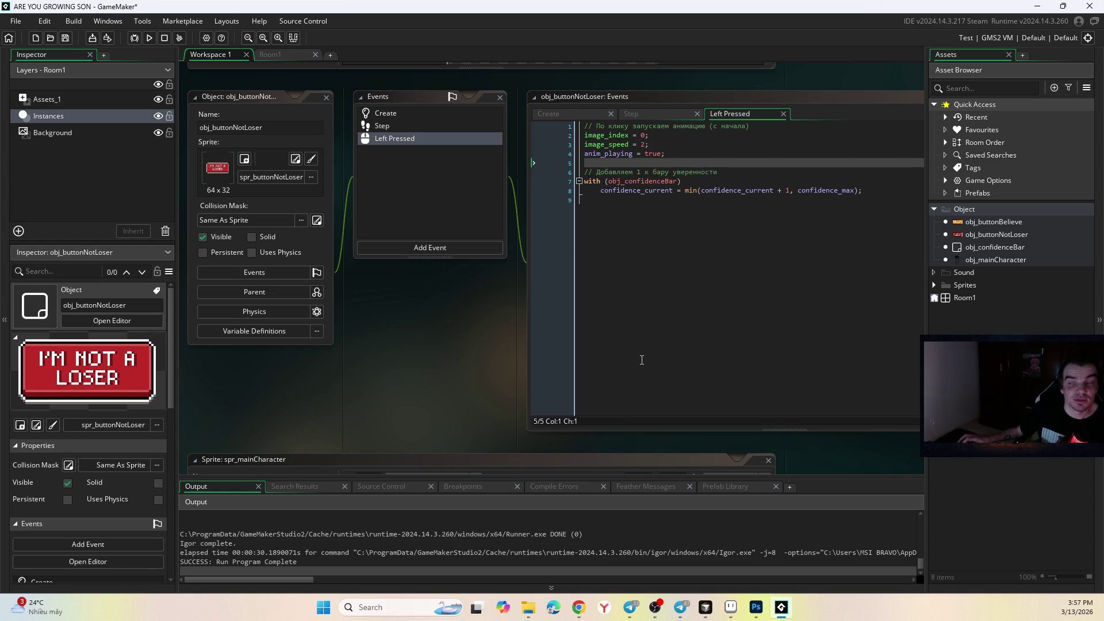
left_click(692, 318)
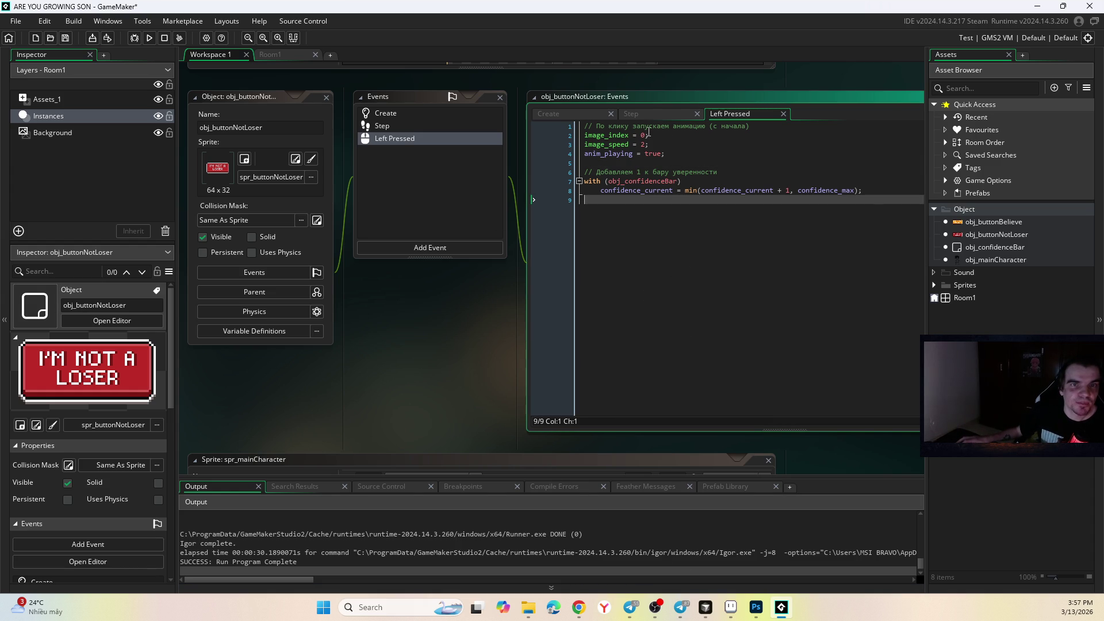
left_click(149, 38)
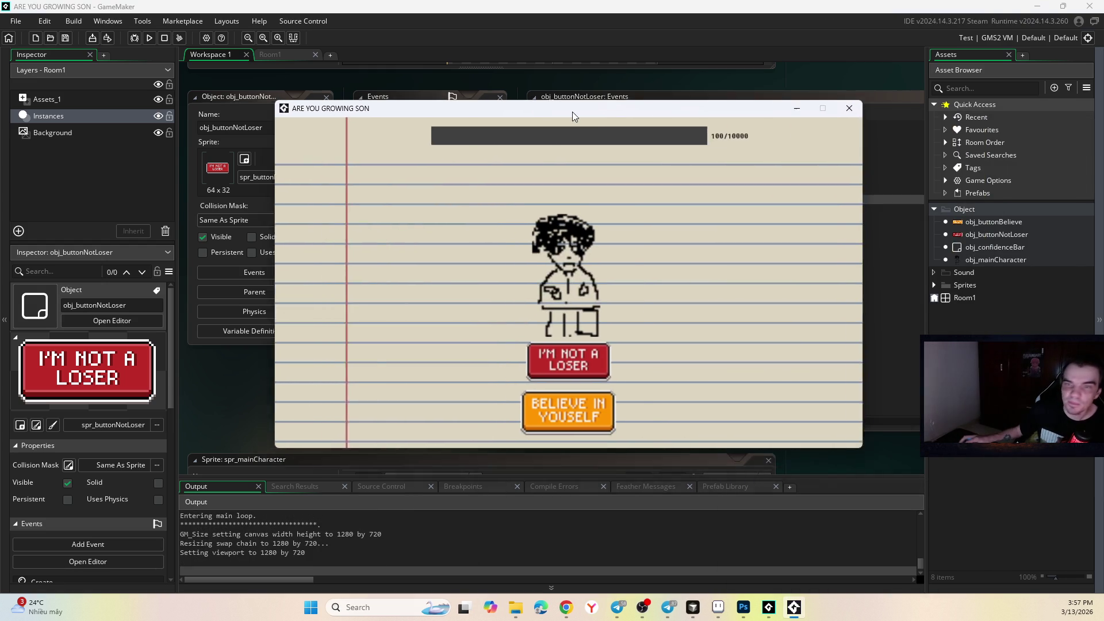
- Click I'M NOT A LOSER and BELIEVE IN YOUSELF repeatedly until confidence reads 222/10000, then return to the editor
left_click(516, 388)
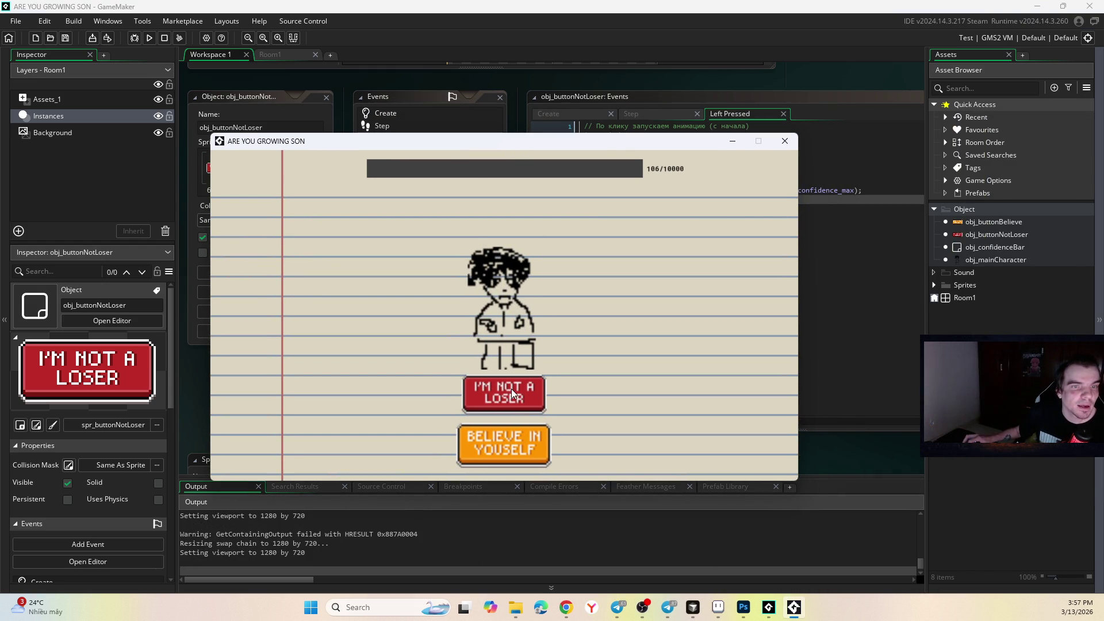
left_click(489, 447)
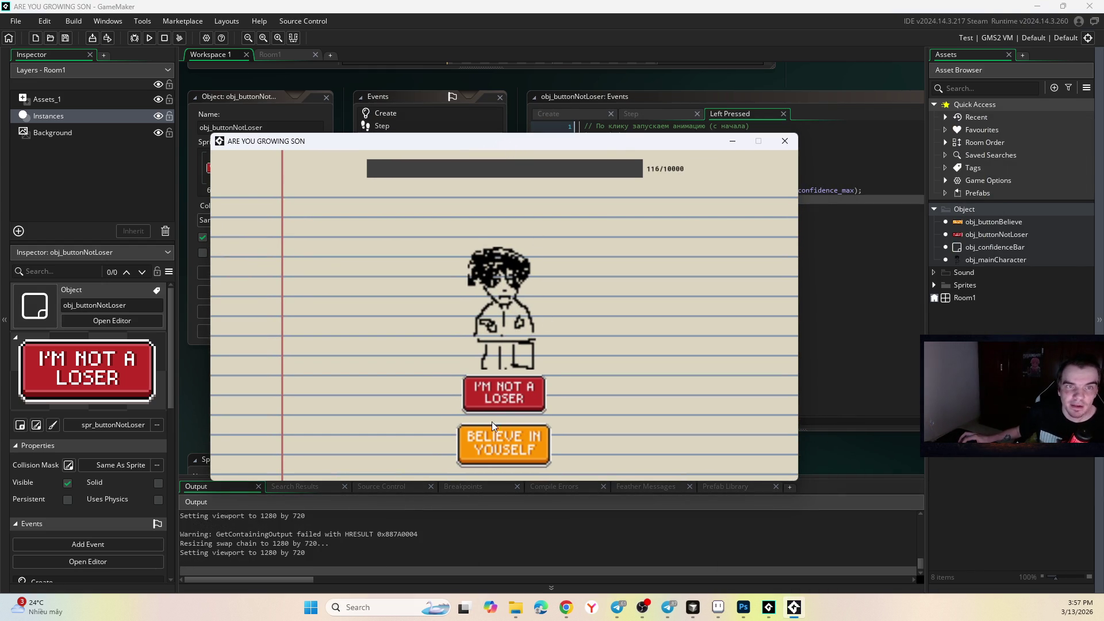
left_click(496, 402)
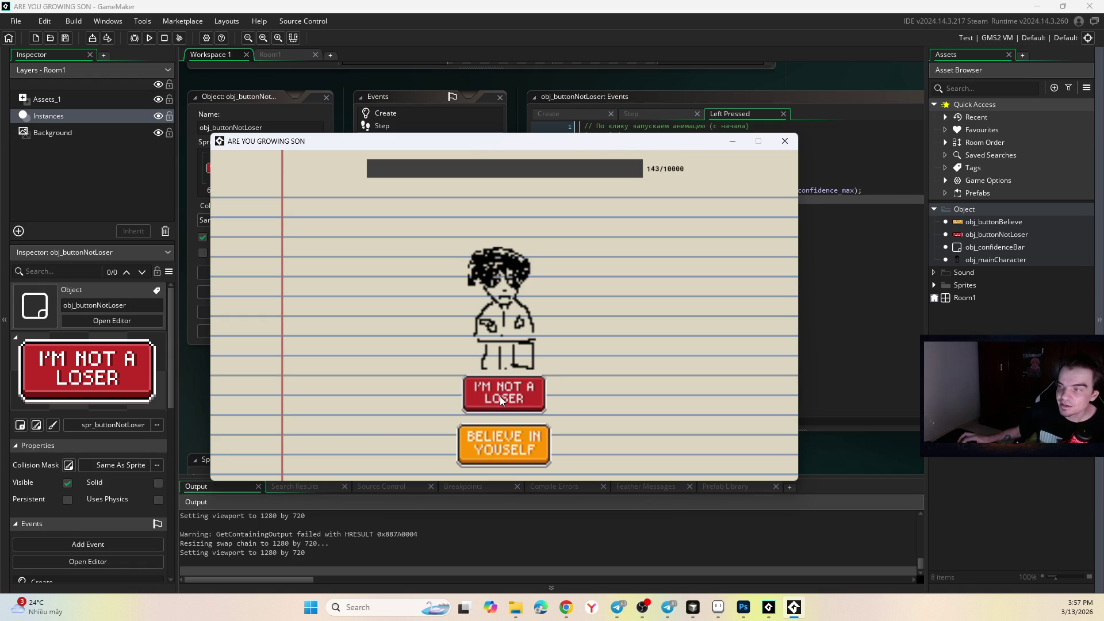
left_click(501, 393)
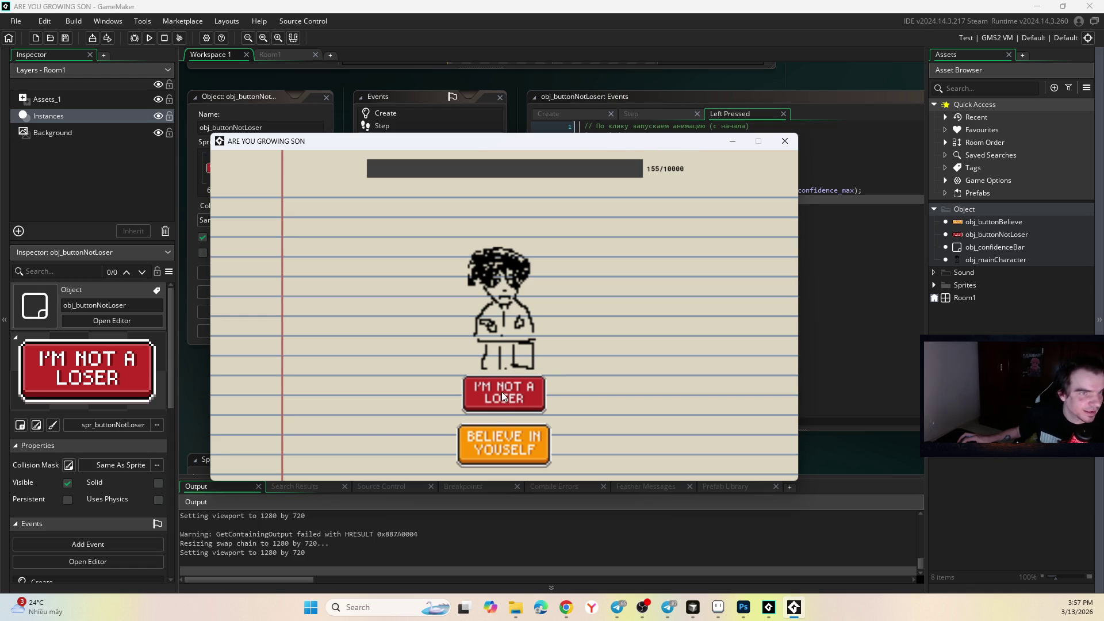
left_click(504, 394)
left_click(505, 392)
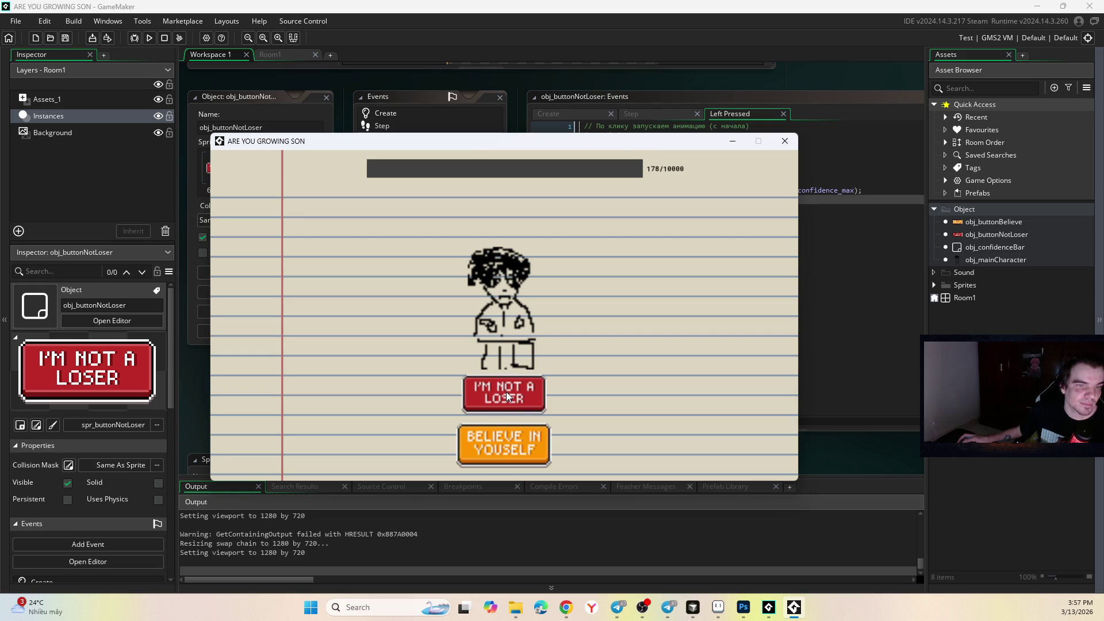
left_click(509, 402)
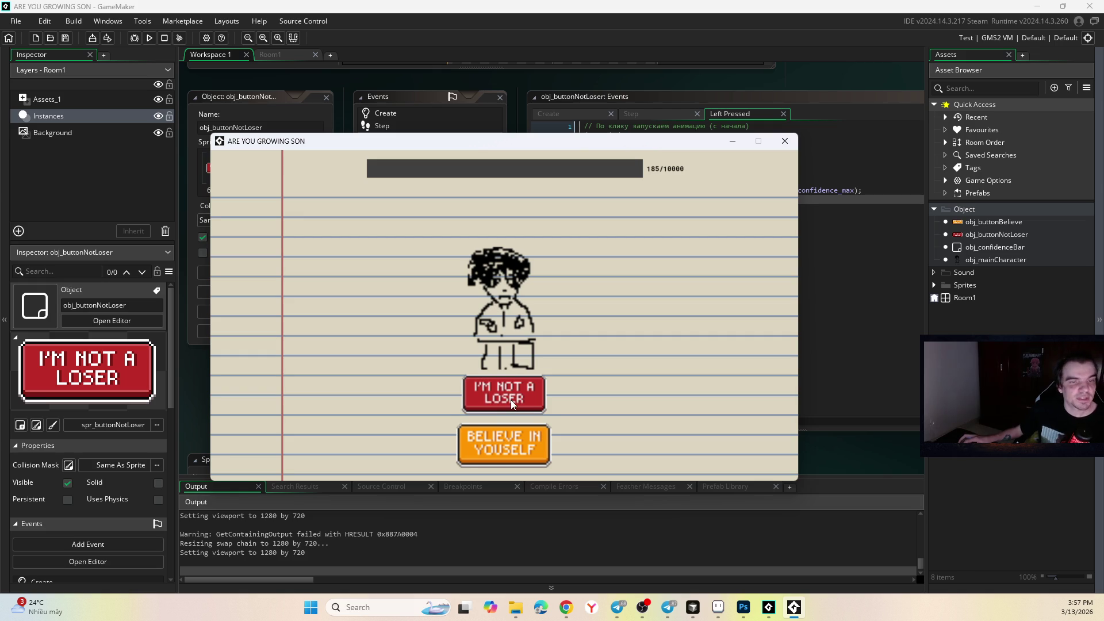
left_click(512, 397)
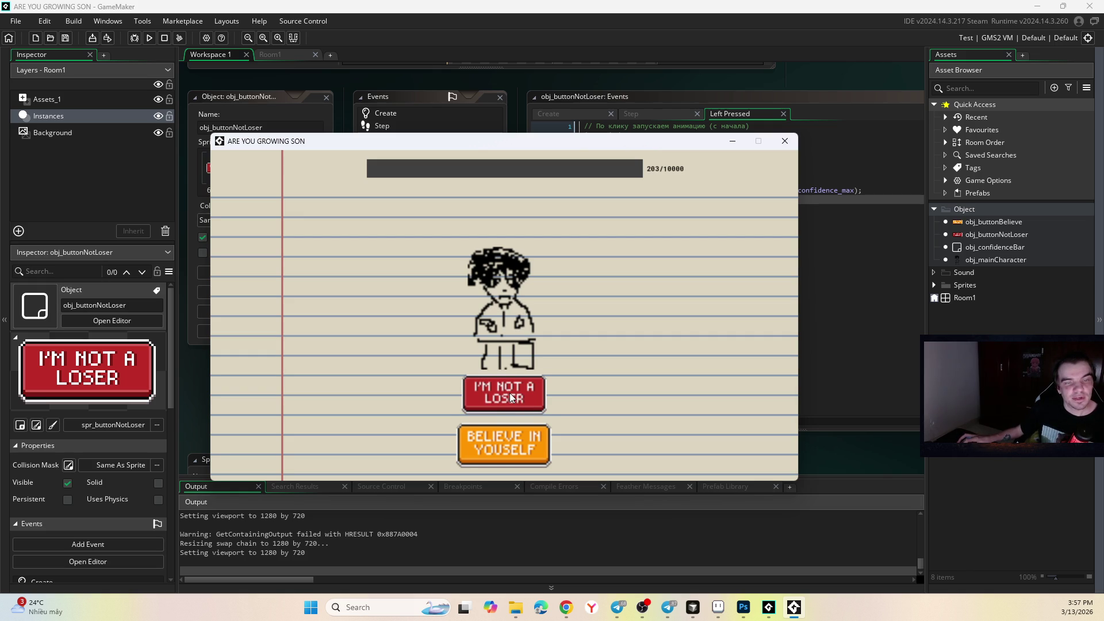
left_click(509, 391)
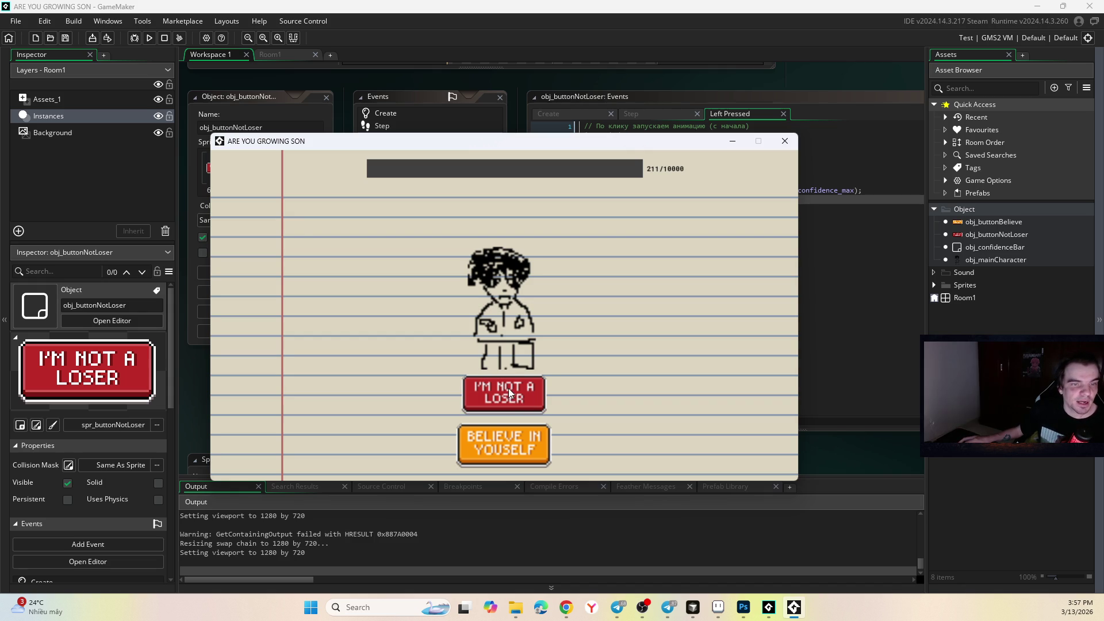
left_click(508, 387)
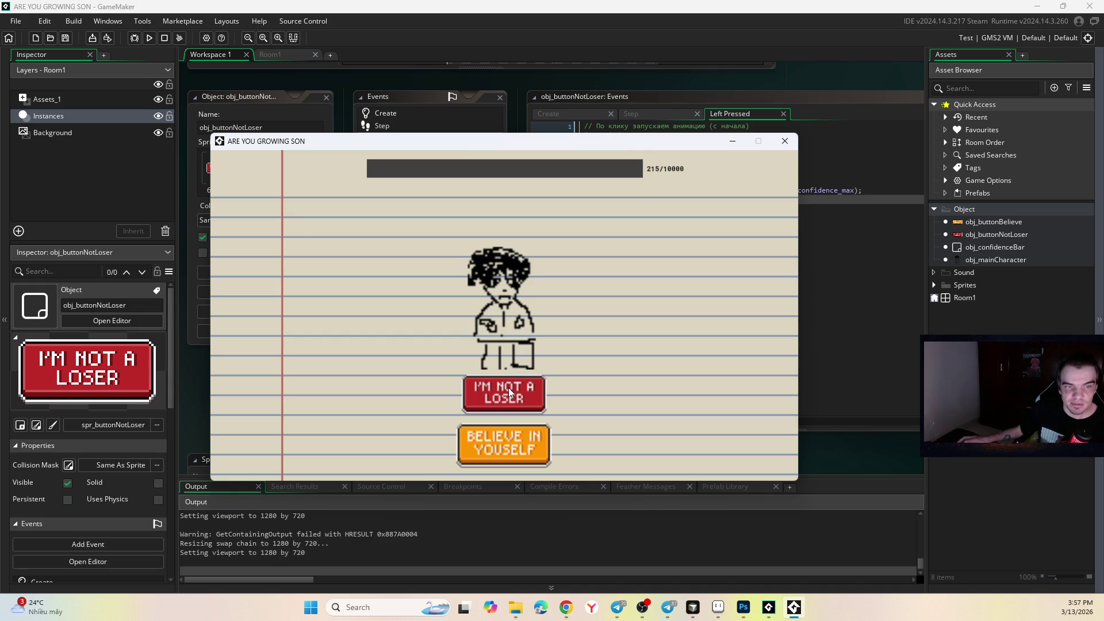
left_click(506, 399)
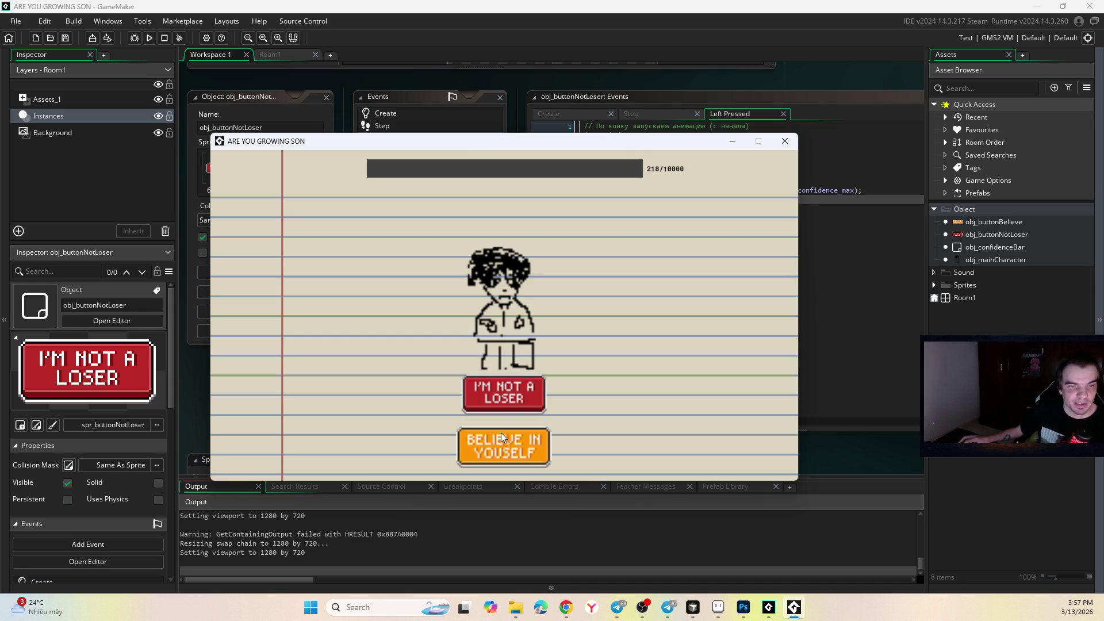
left_click(502, 430)
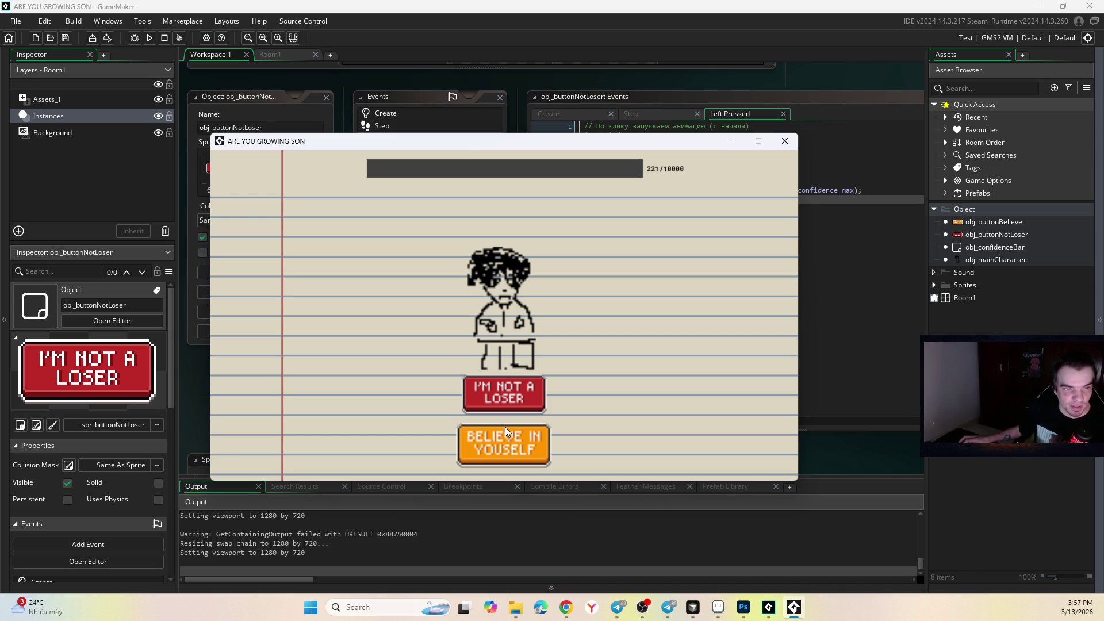
left_click(504, 427)
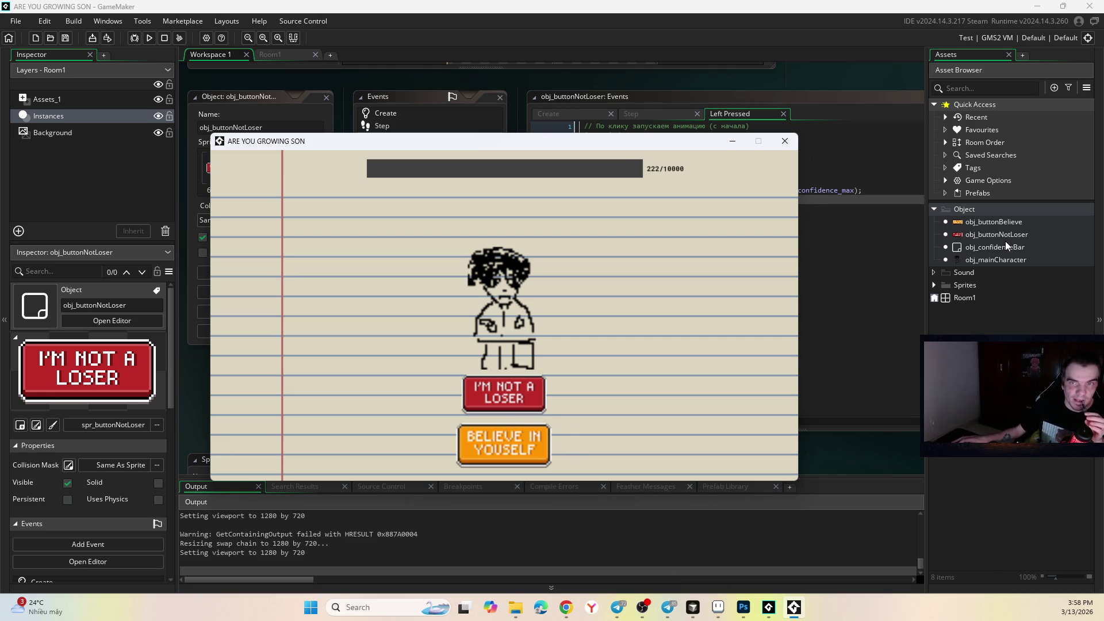
left_click(997, 234)
- Add a Mouse Left Released event to obj_buttonNotLoser
left_click(448, 252)
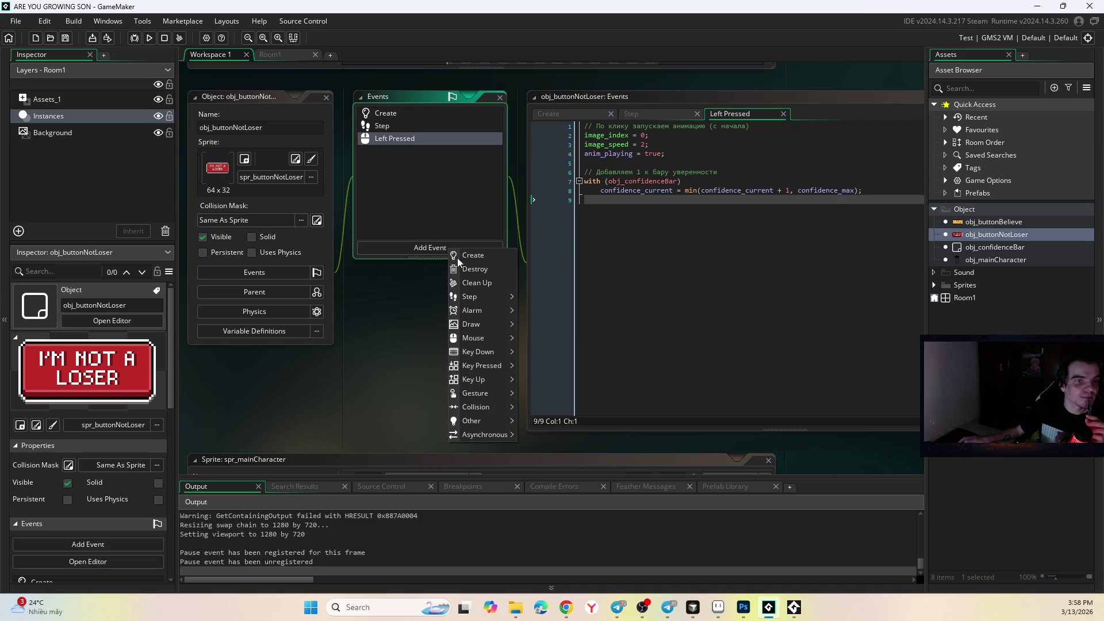
mouse_move(498, 334)
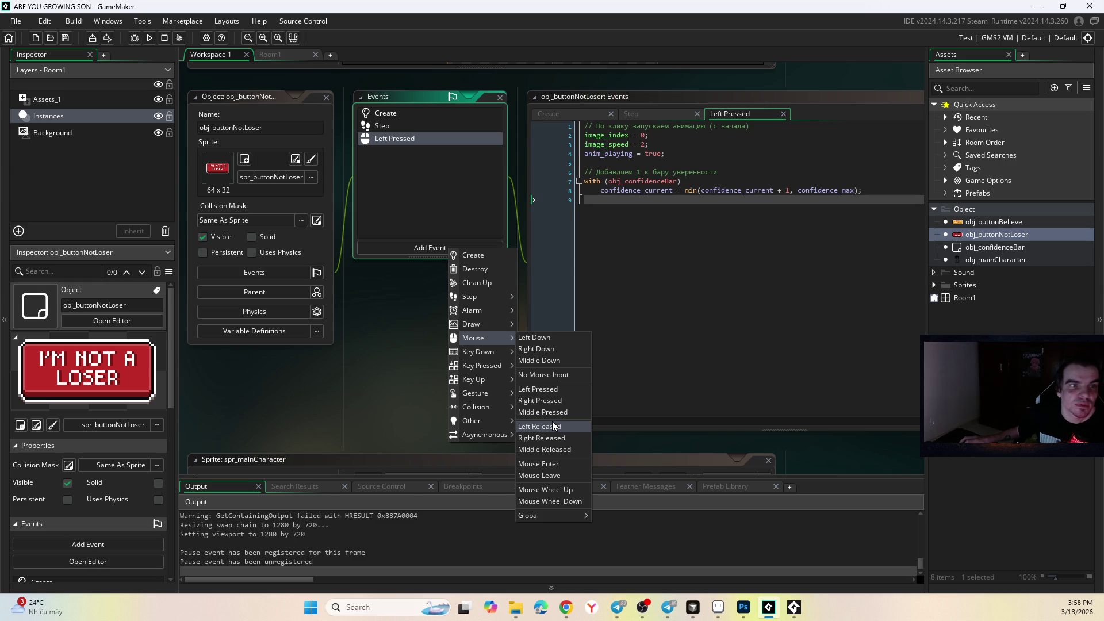
left_click(552, 426)
- Copy the Left Pressed code into the Left Released event and run the game
left_click(747, 115)
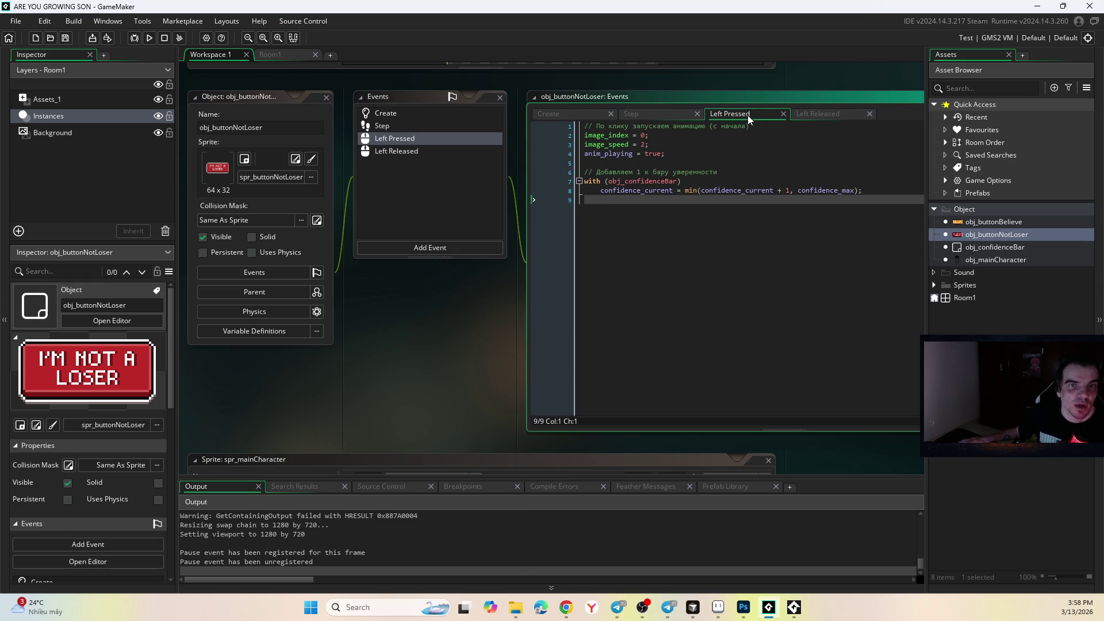
left_click(711, 155)
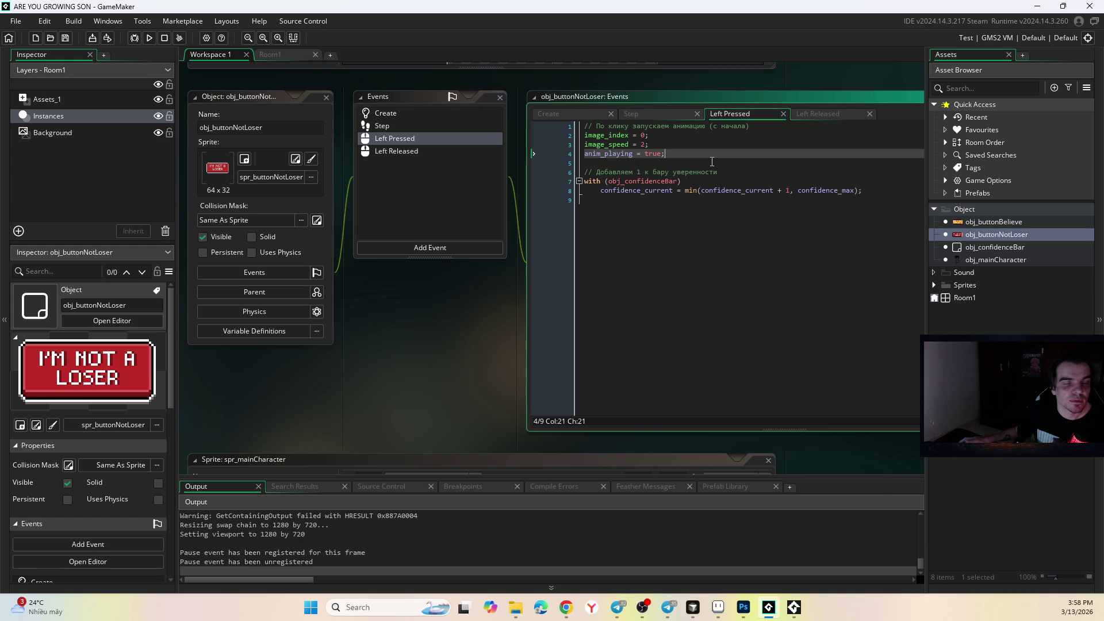
left_click(660, 112)
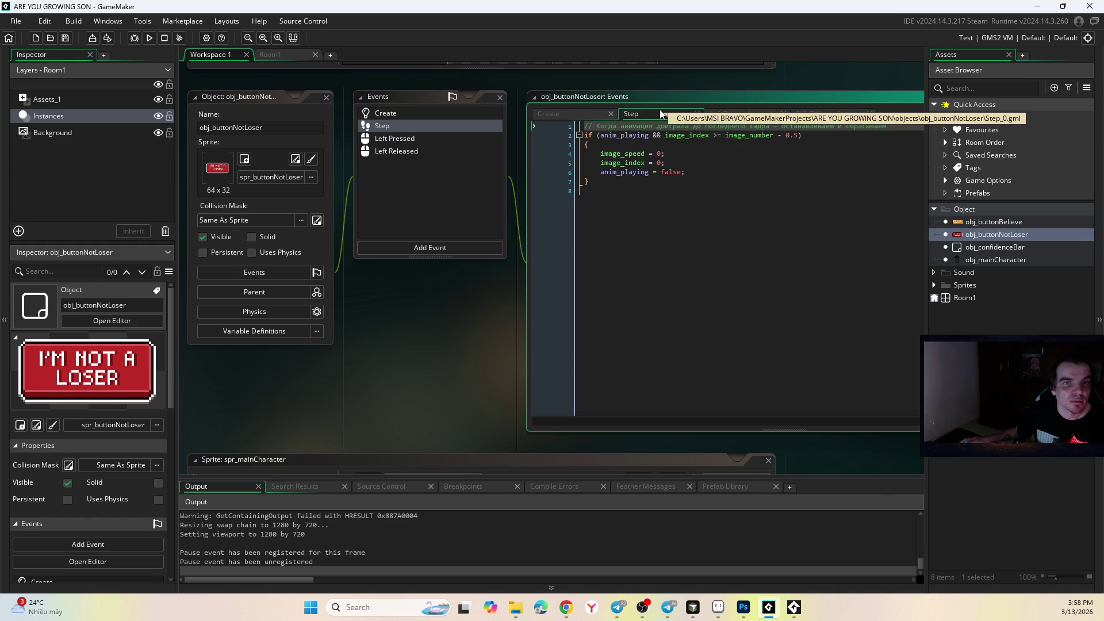
left_click(715, 119)
key("ctrl+a")
key("ctrl+c")
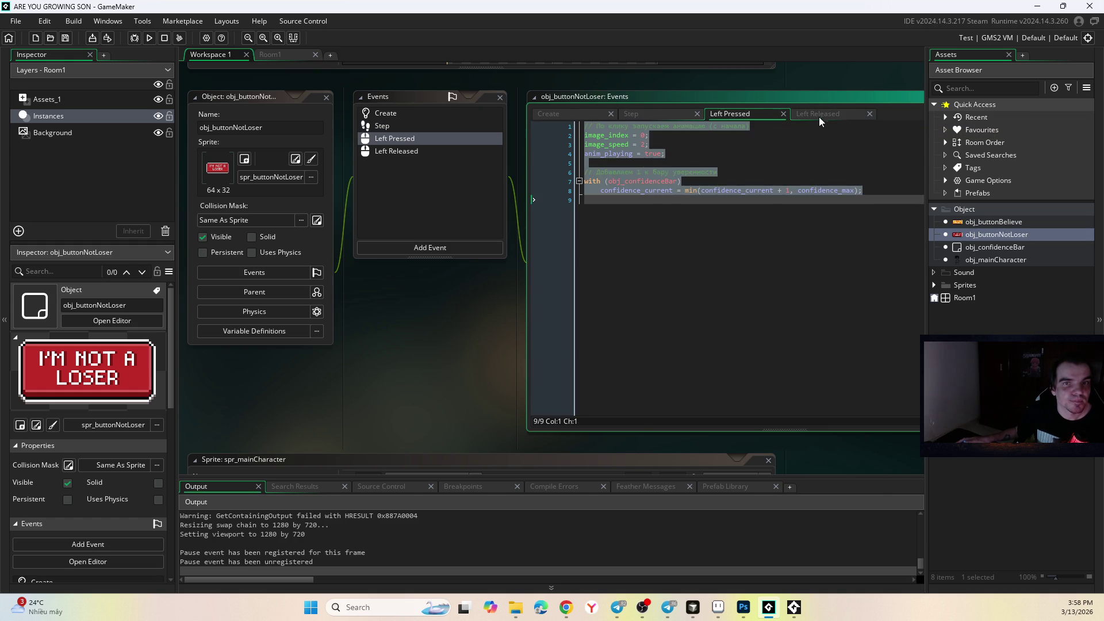
left_click(816, 115)
key("ctrl+v")
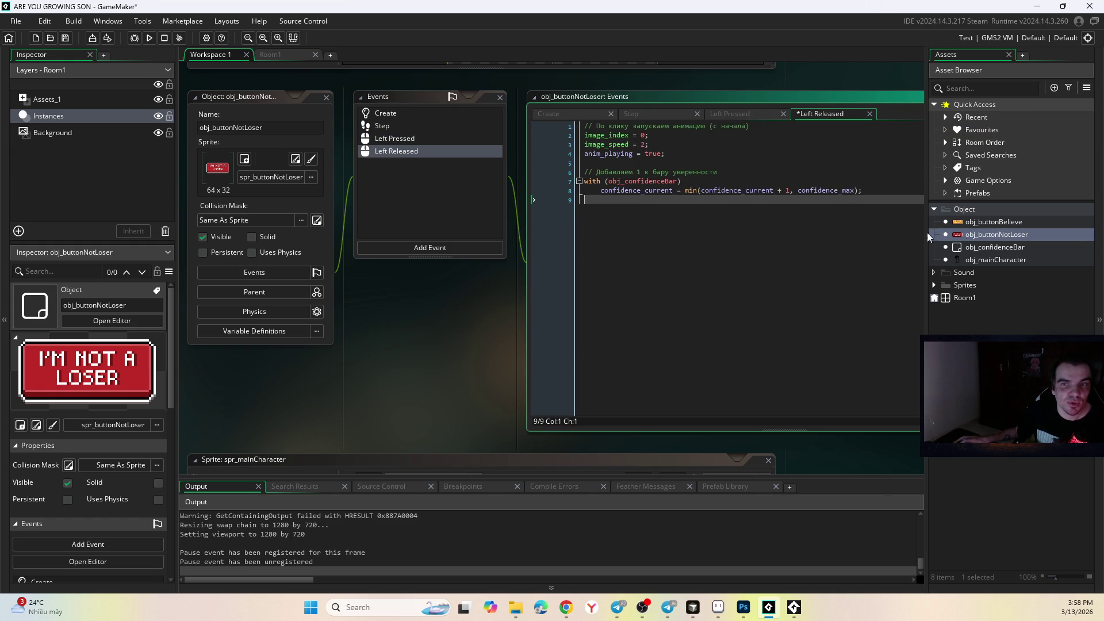
left_click(151, 39)
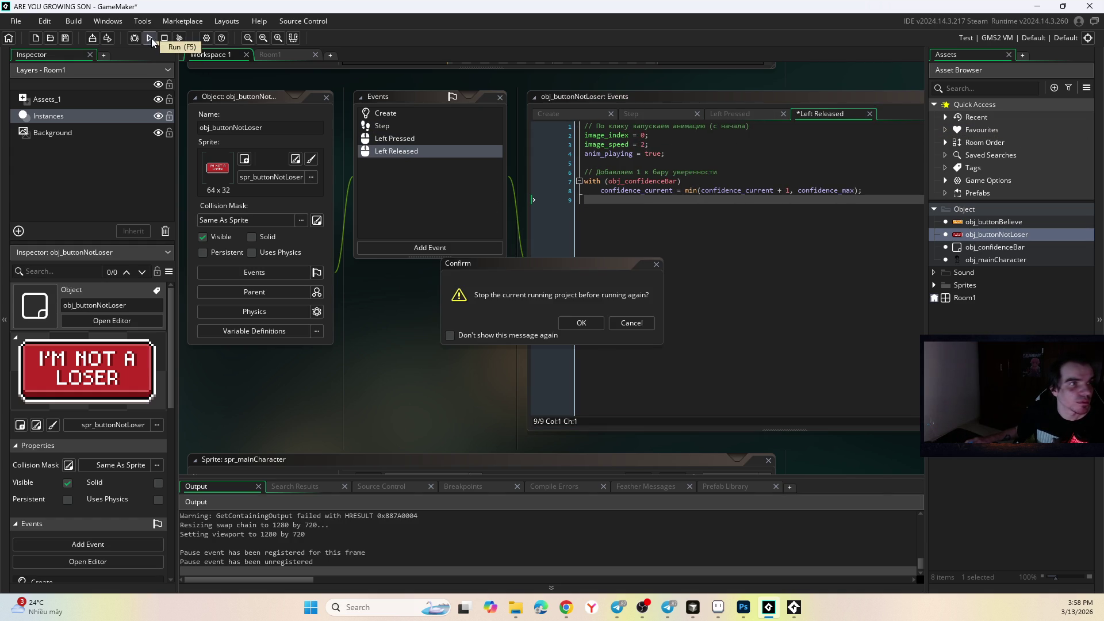
- Restart the game, test the I'M NOT A LOSER button, and close it
left_click(582, 322)
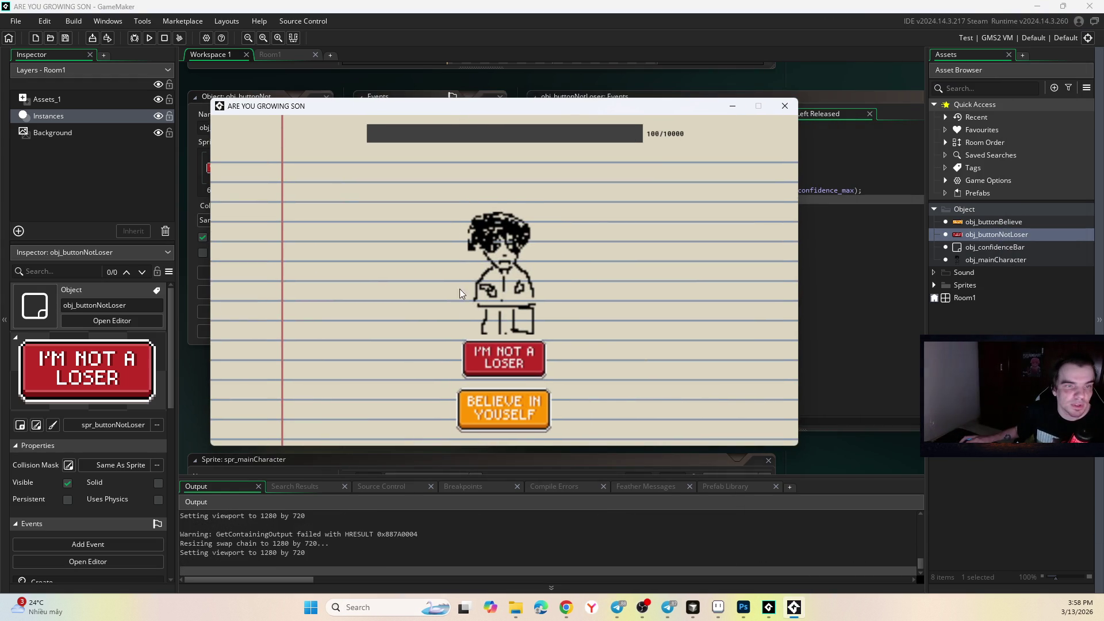
left_click(502, 364)
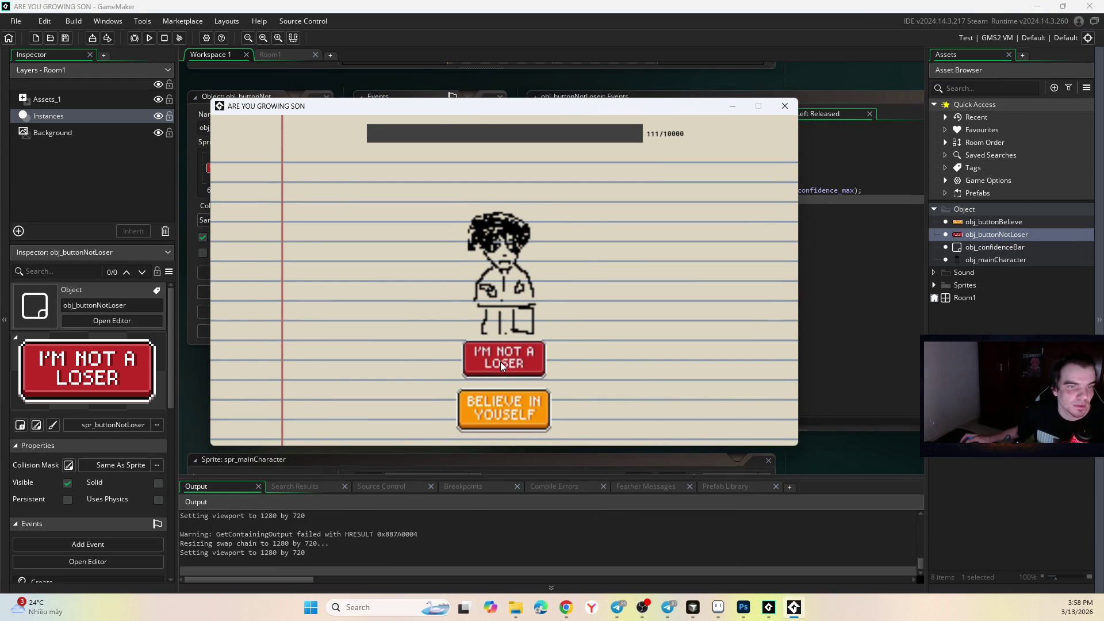
left_click(785, 106)
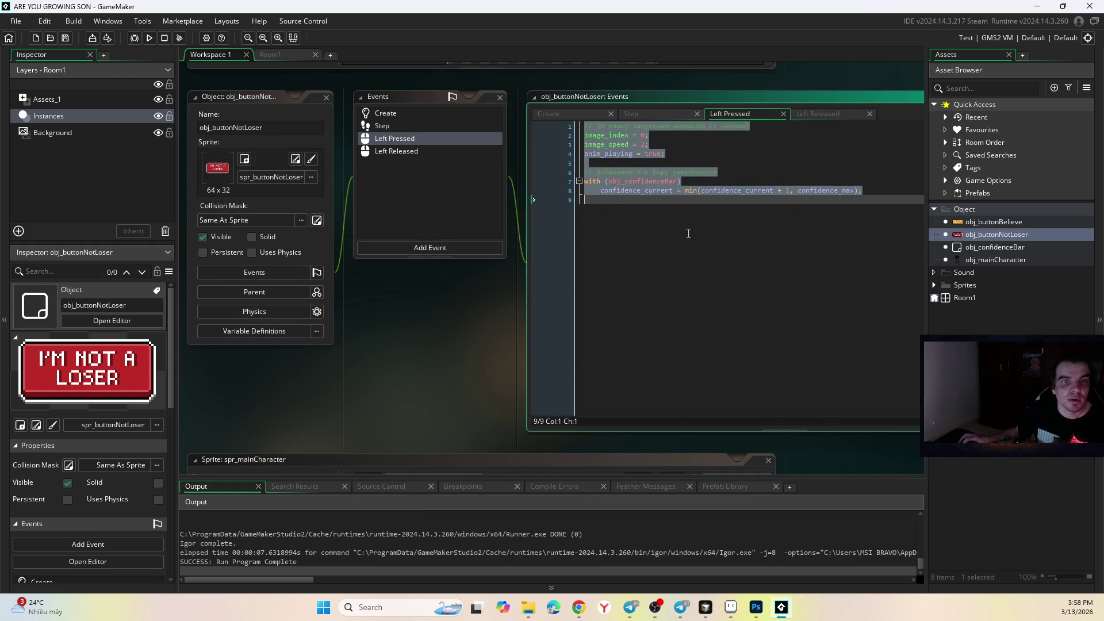
- Delete the Left Pressed code, then restore it with undo
left_click(757, 113)
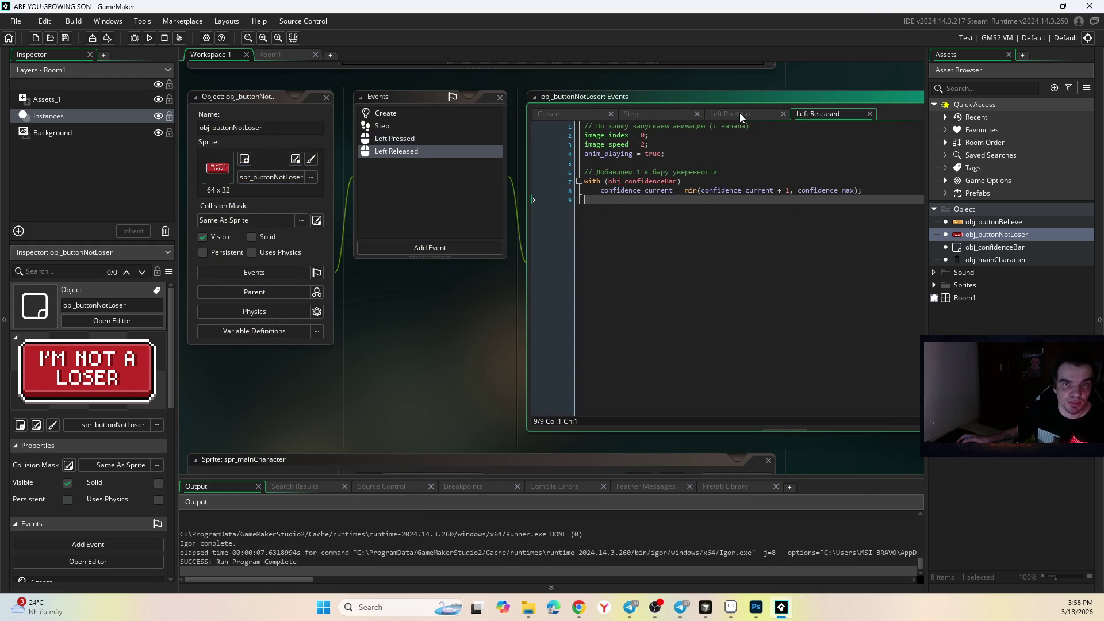
key("ctrl+a")
key("BackSpace")
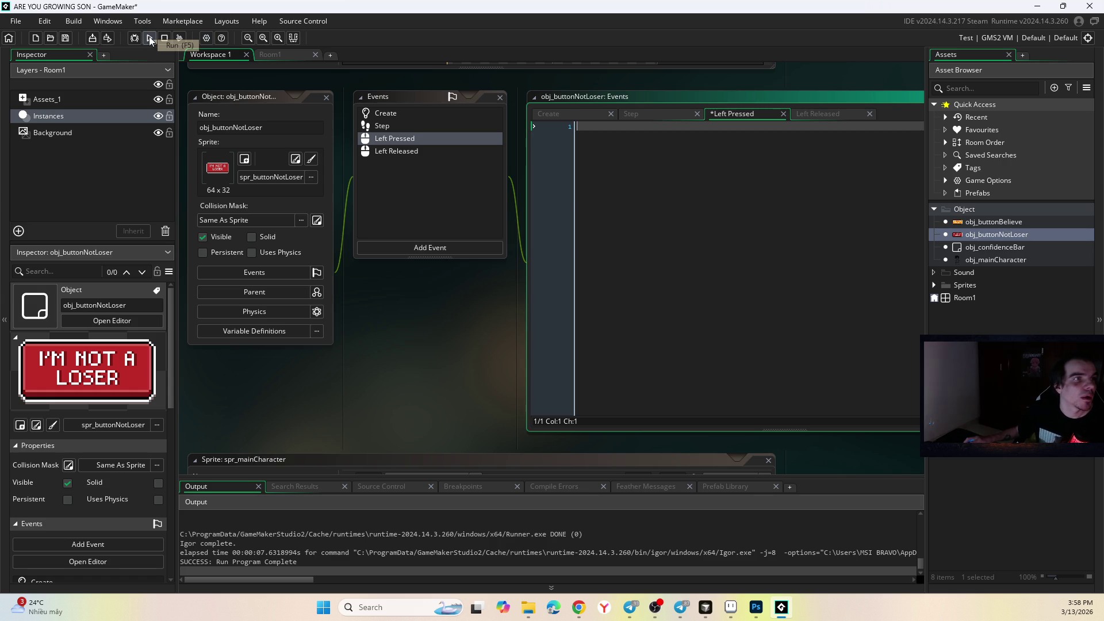
key("ctrl+z")
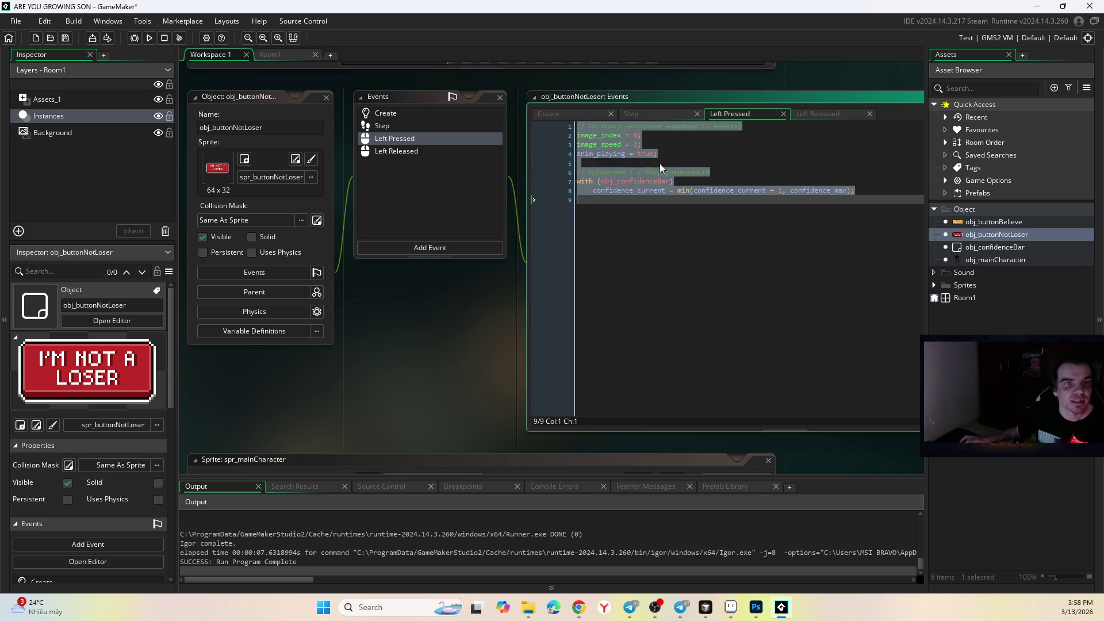
- Clear all code from the Left Released event, leaving Left Pressed intact
left_click(697, 168)
left_click(845, 115)
left_click(833, 167)
key("ctrl+a")
key("BackSpace")
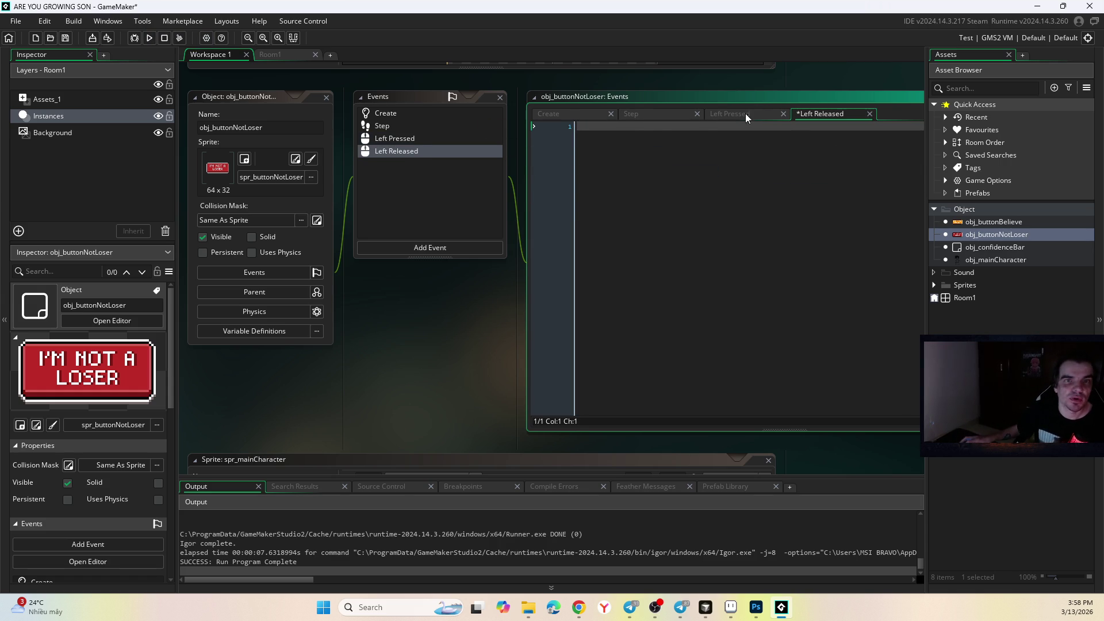
left_click(747, 112)
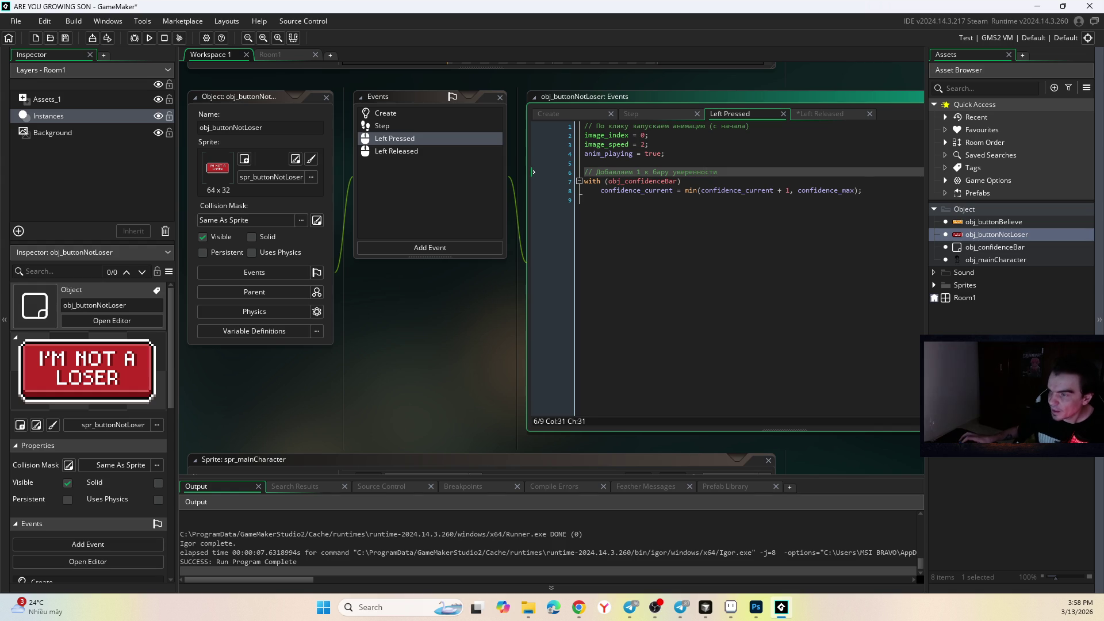
key("alt+Tab")
key("alt+Tab")
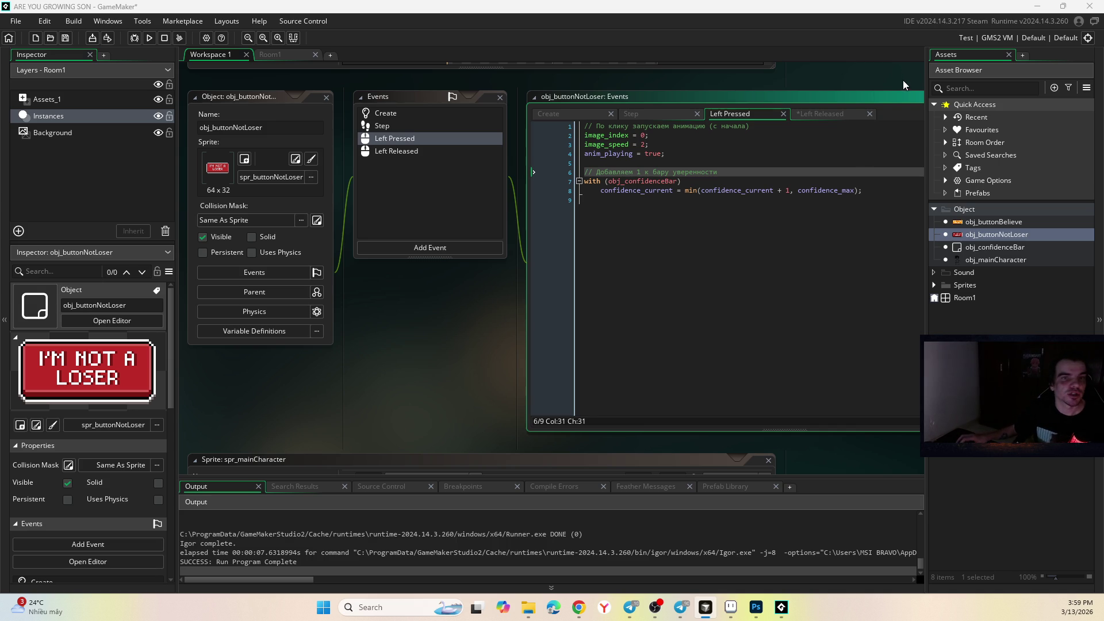
key("alt+Tab")
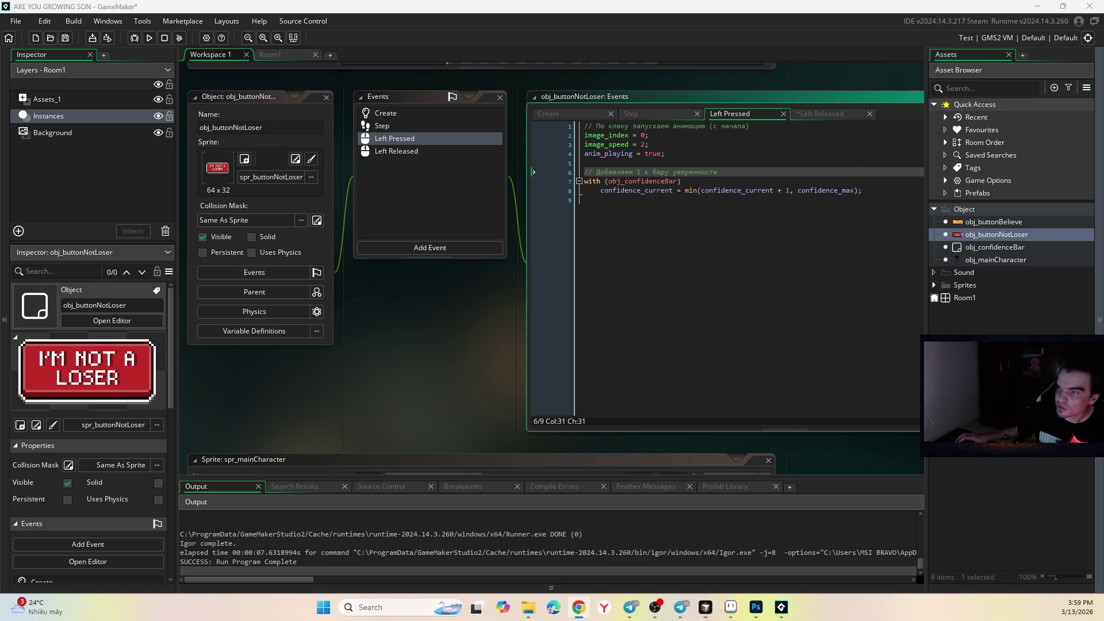
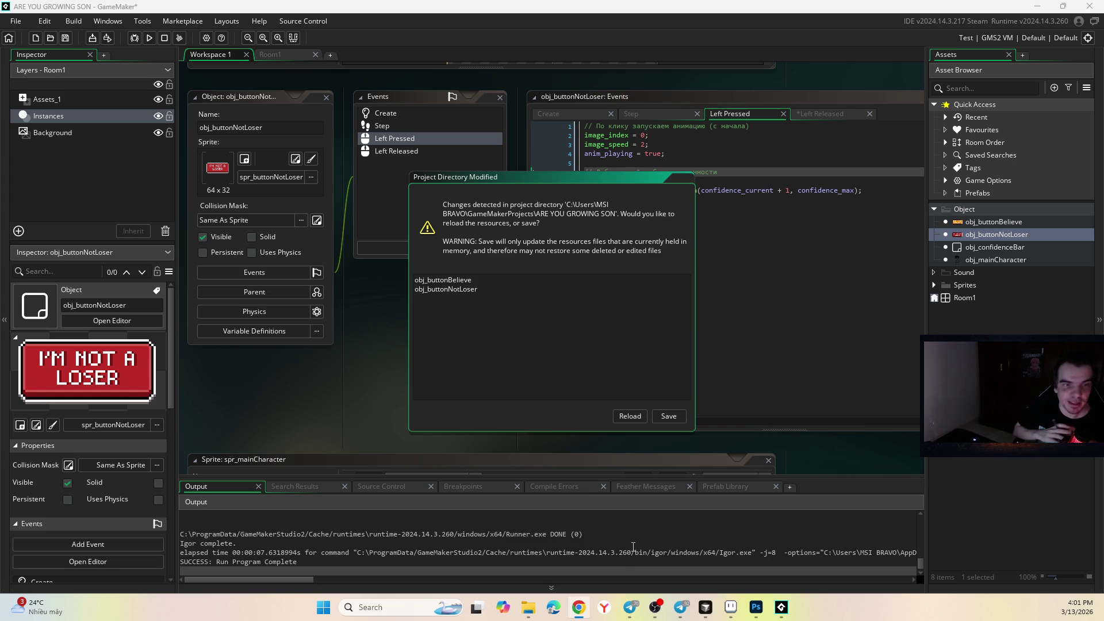
- Switch back from Telegram and Chrome, then reload obj_buttonBelieve and obj_buttonNotLoser from disk
left_click(631, 607)
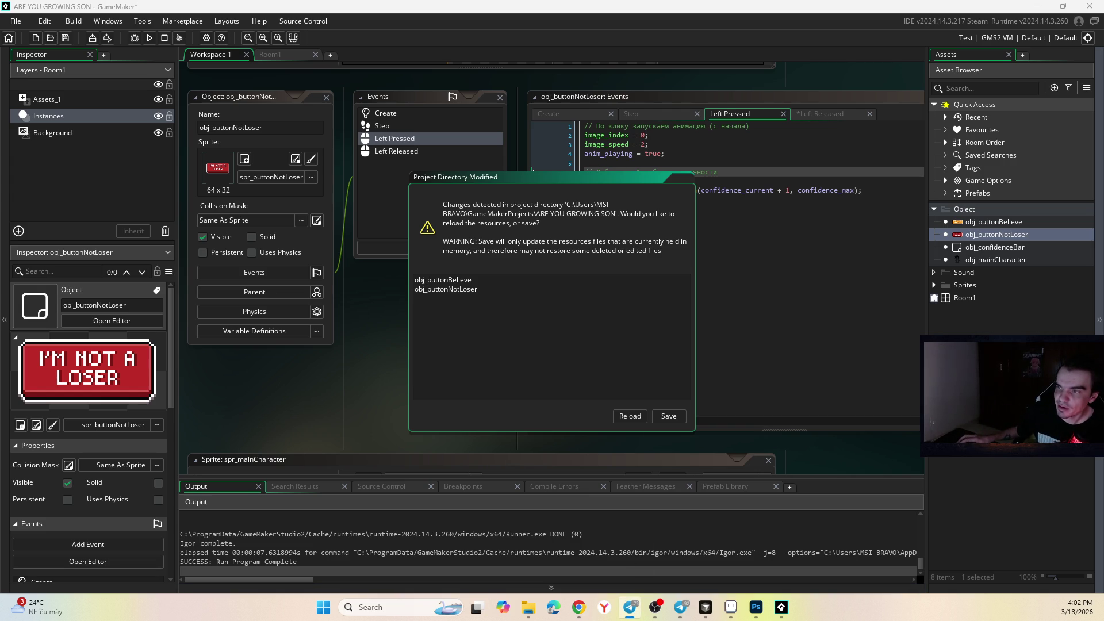
key("alt+Tab")
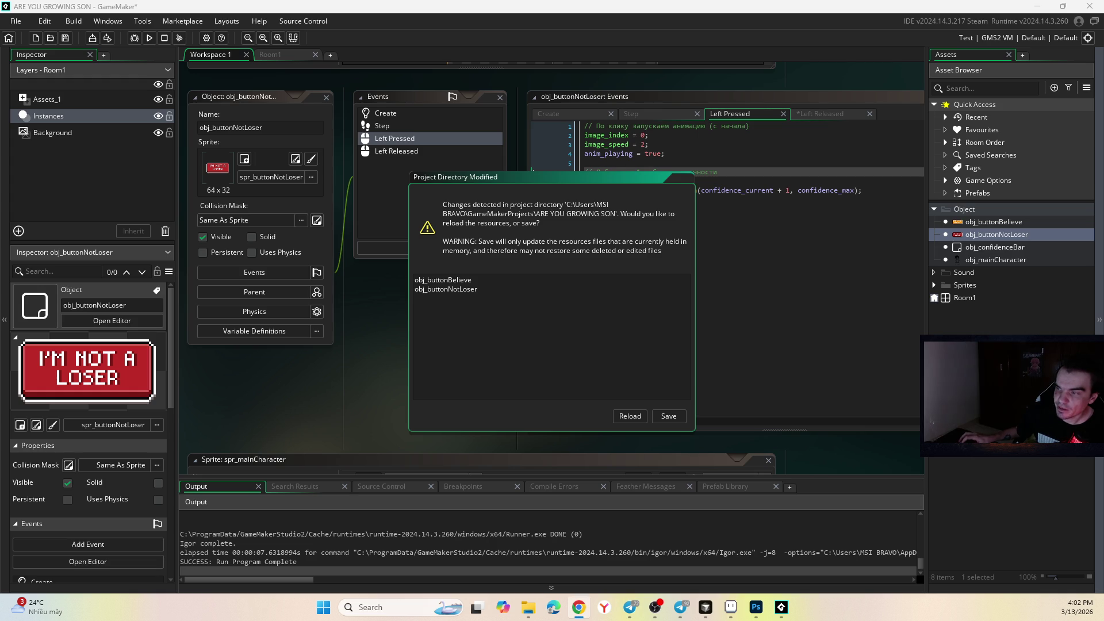
key("alt+Tab")
key("alt+Tab")
key("alt+Tab")
key("alt+Tab")
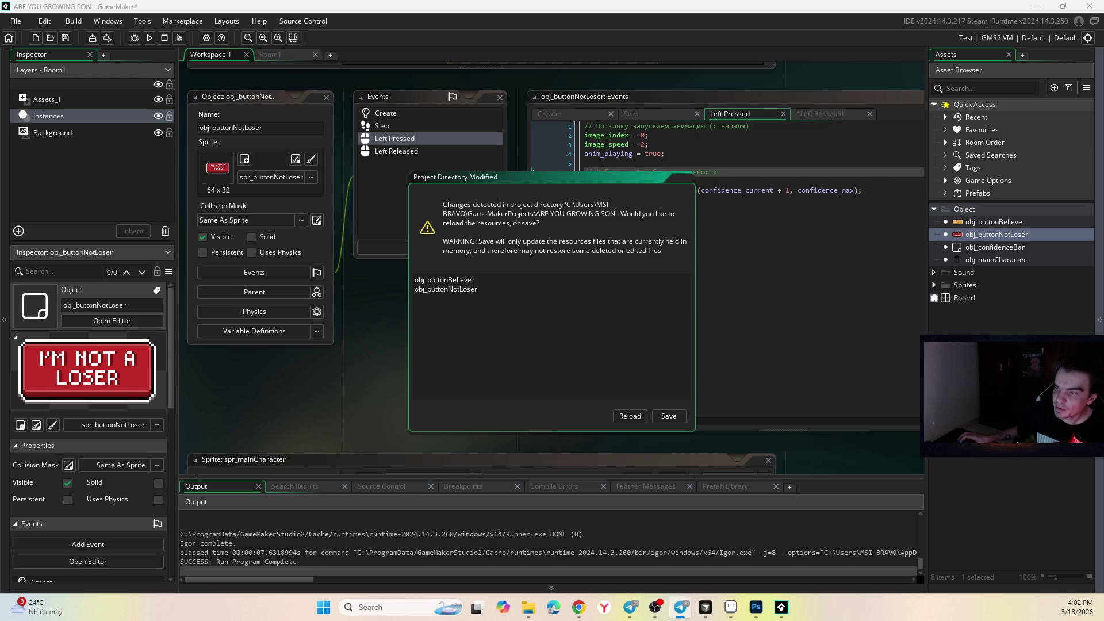
key("alt+Tab")
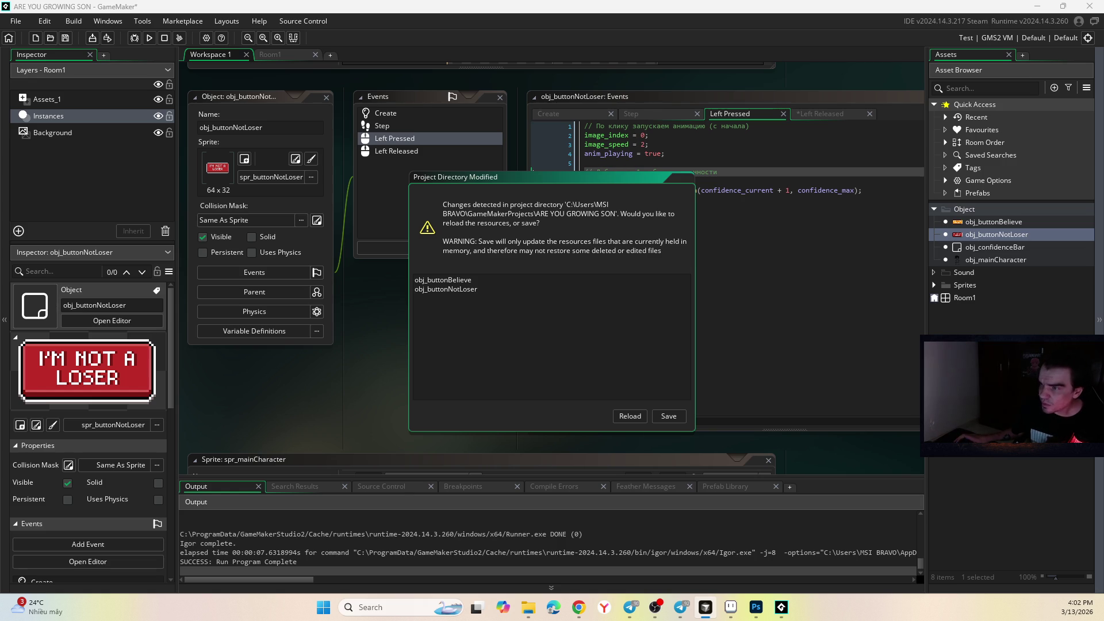
left_click(627, 415)
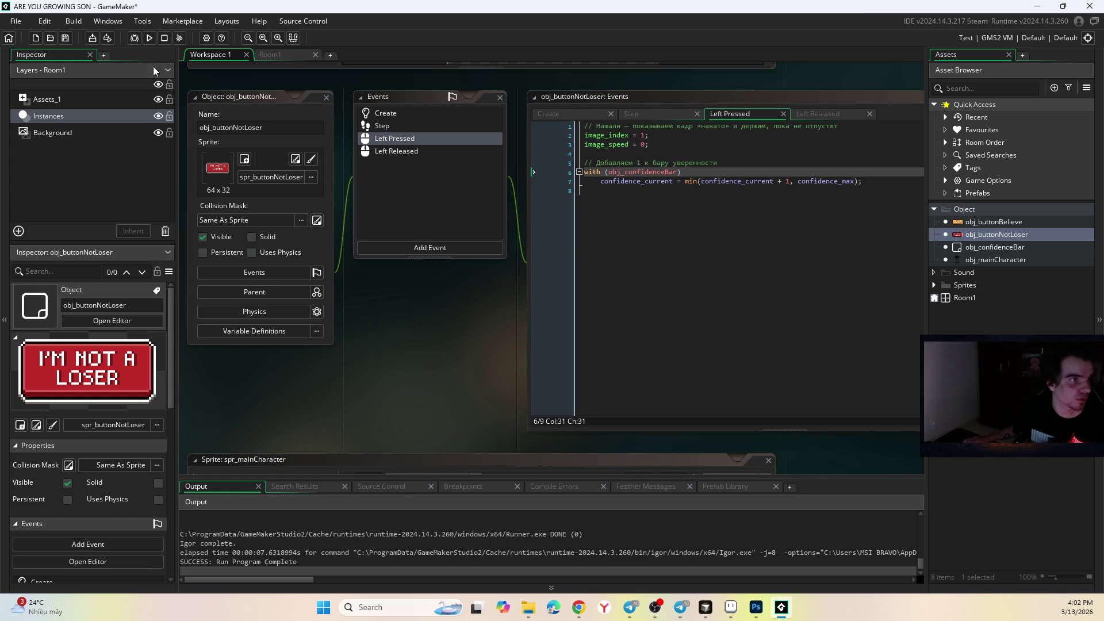
- Build and run the game with the updated Left Pressed code, repositioning its window
left_click(824, 110)
left_click(745, 110)
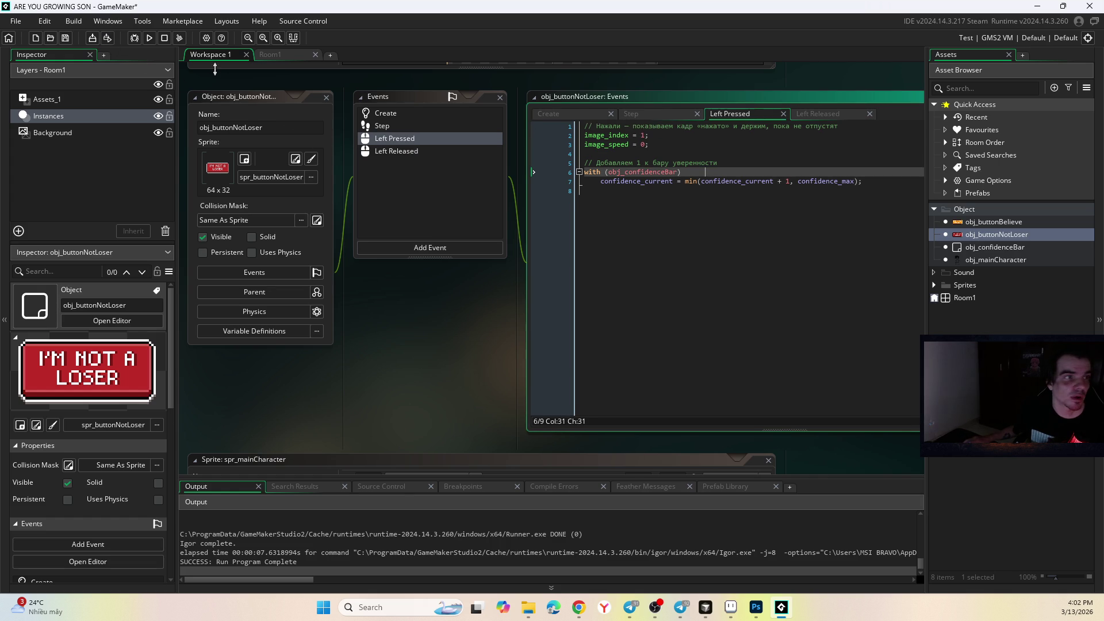
left_click(149, 38)
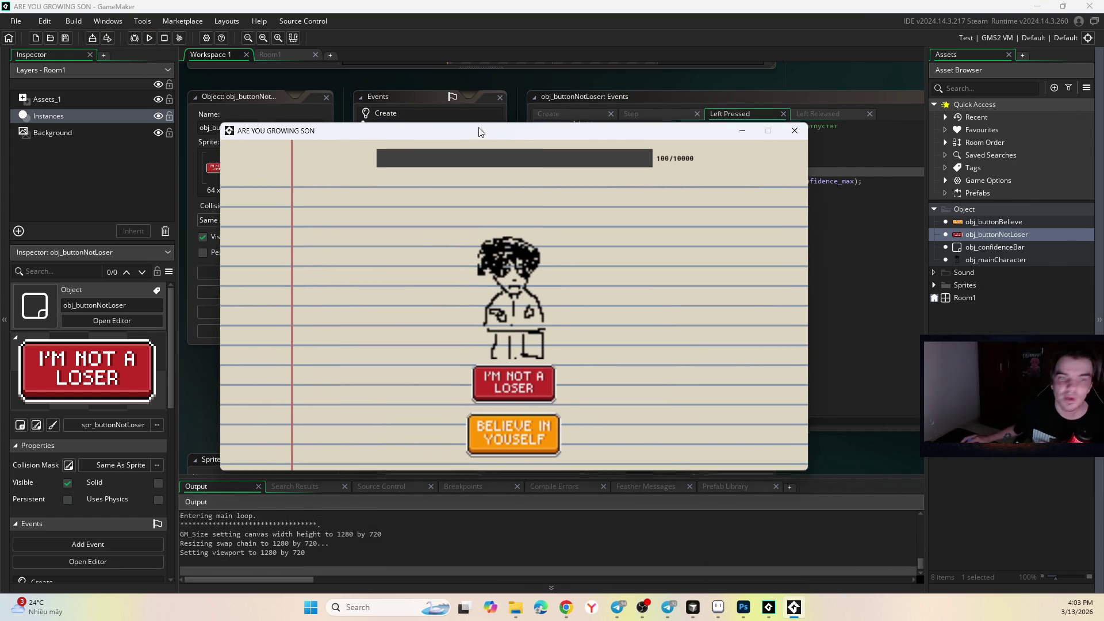
left_click_drag(480, 132, 469, 134)
- Alternate presses on I'M NOT A LOSER and BELIEVE IN YOUSELF to raise confidence
left_click(515, 389)
left_click(510, 430)
left_click(530, 385)
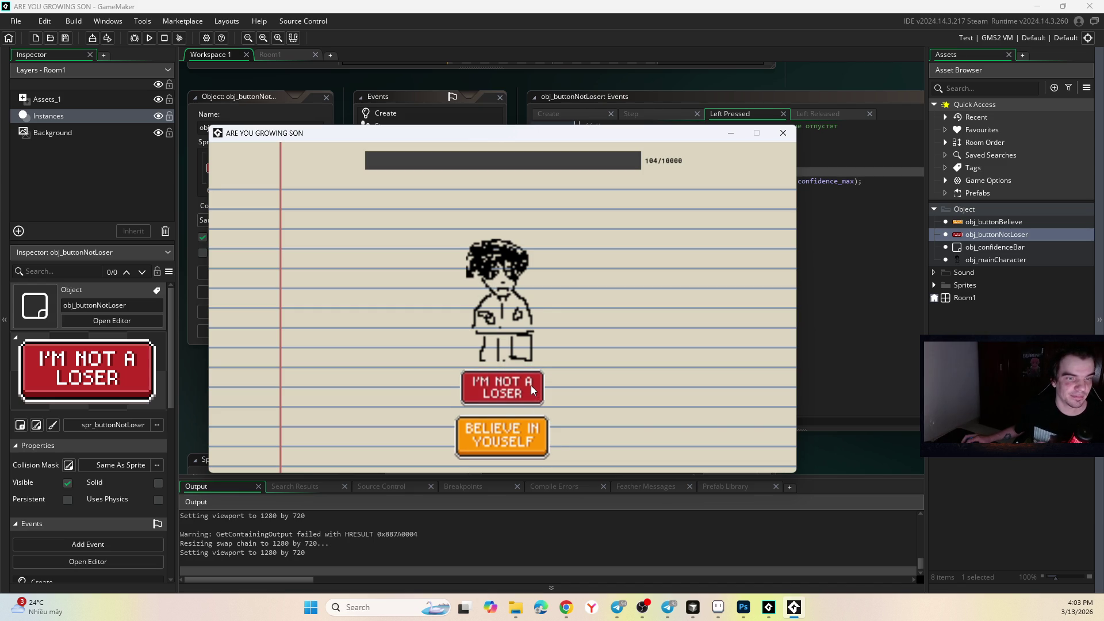
left_click(530, 385)
left_click(525, 426)
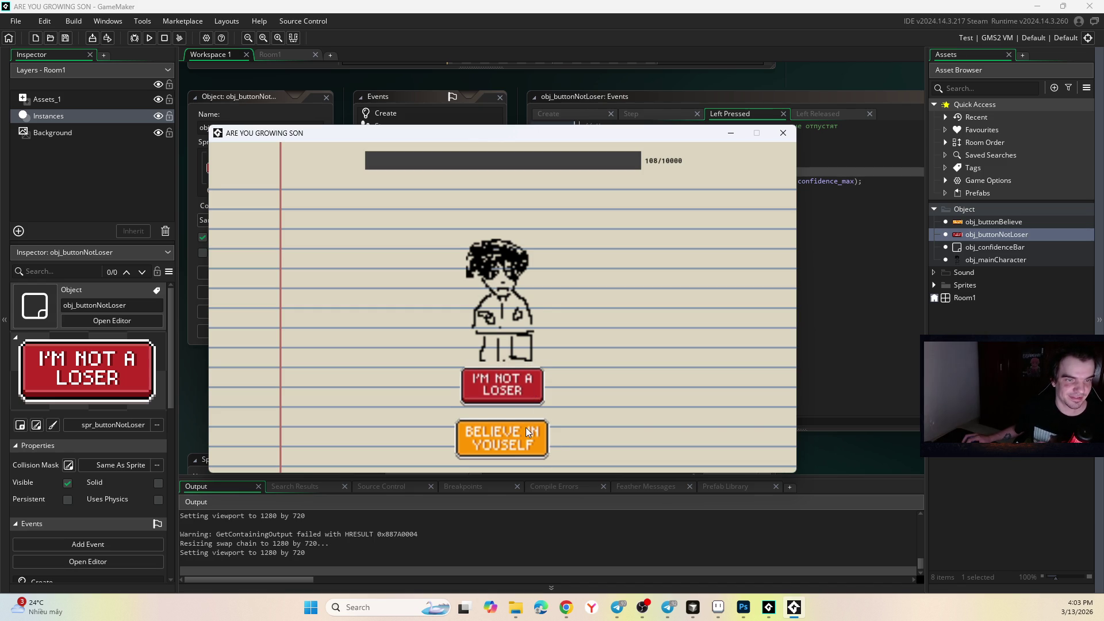
left_click(526, 427)
left_click(525, 382)
left_click(525, 382)
left_click(518, 426)
left_click(515, 433)
left_click(510, 393)
left_click(509, 393)
left_click(508, 393)
- Keep pressing both buttons until the confidence counter reads 137/10000
left_click(508, 393)
left_click(508, 393)
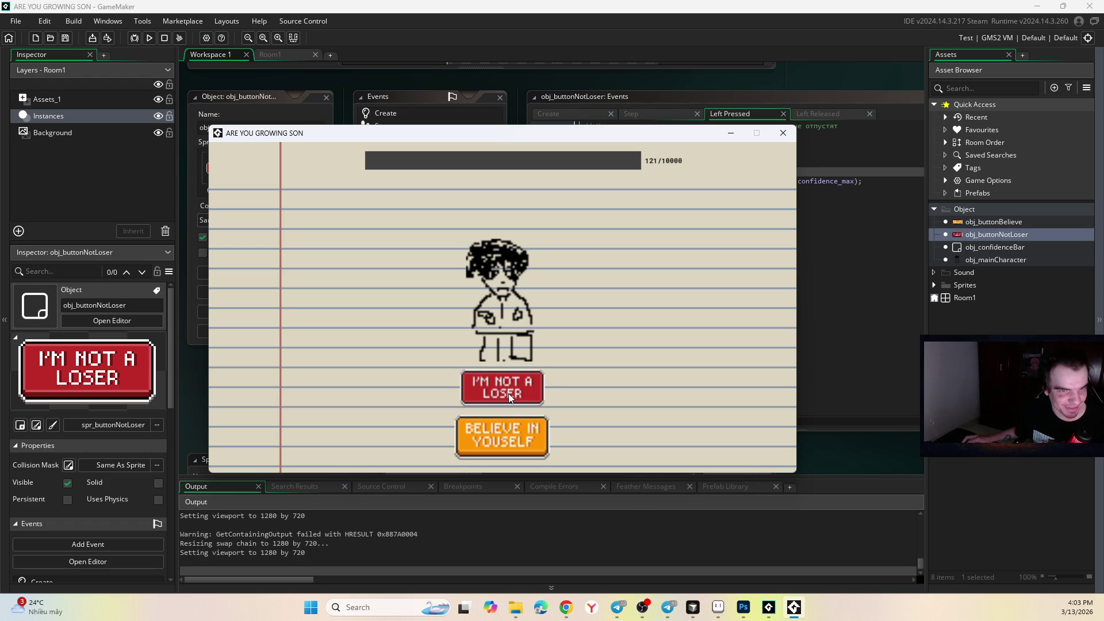
left_click(509, 393)
left_click(508, 393)
left_click(508, 393)
left_click(508, 393)
left_click(508, 393)
left_click(508, 393)
left_click(508, 394)
left_click(508, 393)
left_click(508, 393)
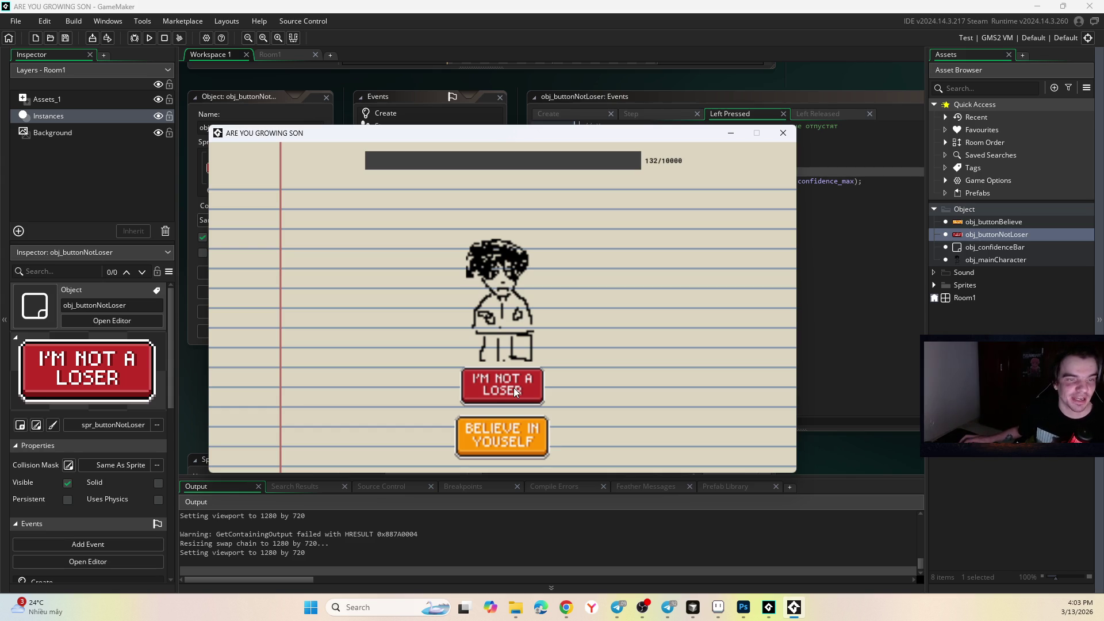
left_click(513, 391)
double_click(513, 391)
left_click(513, 391)
left_click(510, 428)
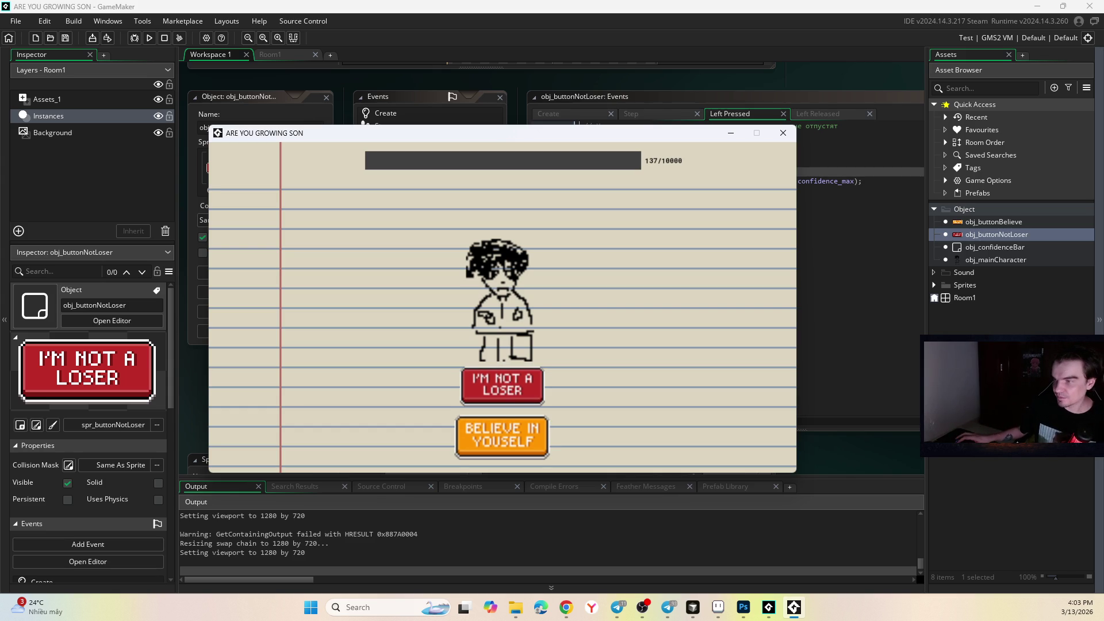
key("alt+Tab")
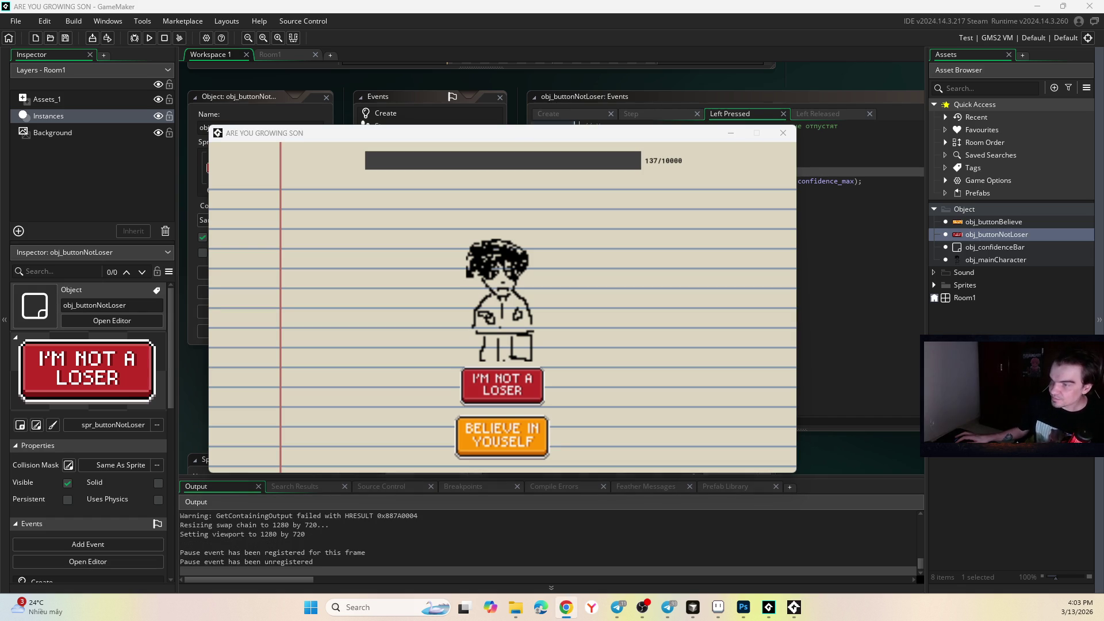
key("alt+Tab")
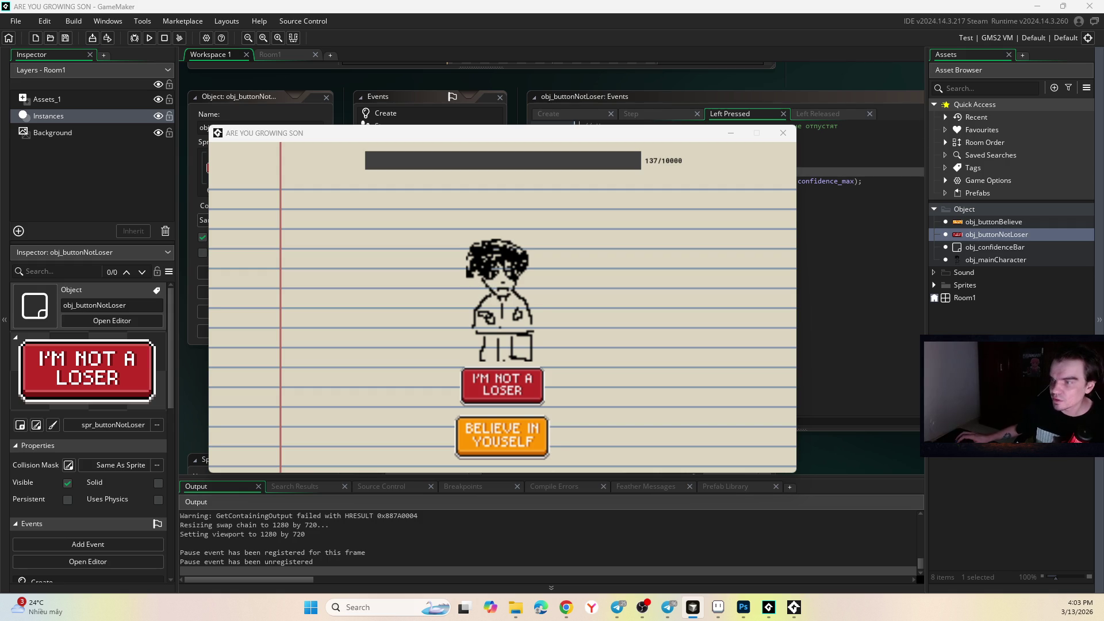
- Open obj_confidenceBar and obj_buttonBelieve, showing obj_buttonBelieve's Create event code
left_click(984, 236)
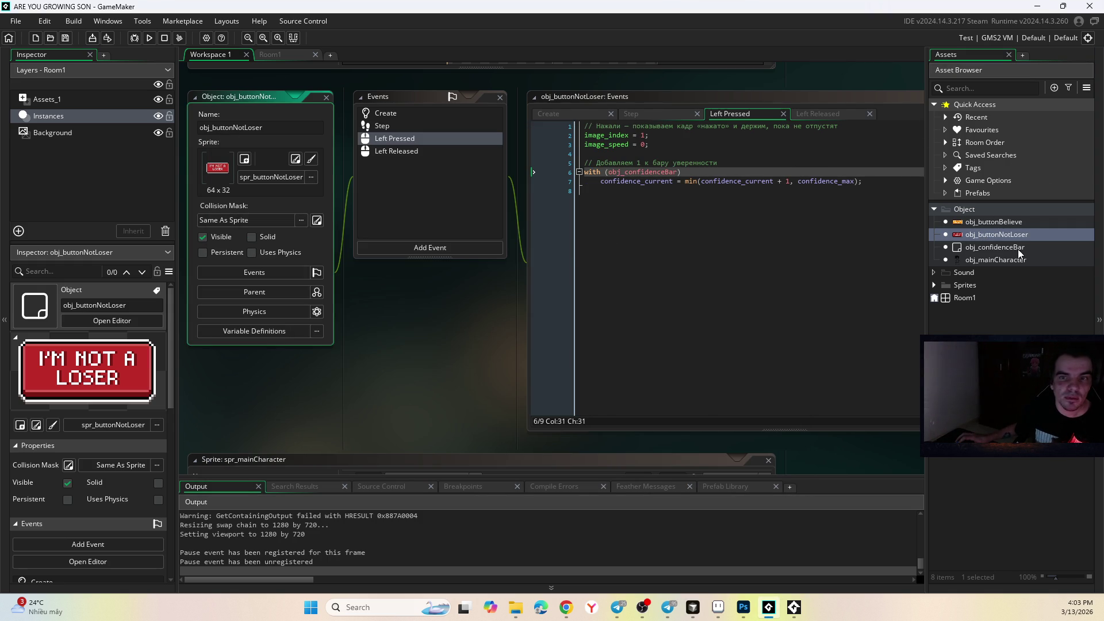
double_click(1015, 247)
left_click(994, 234)
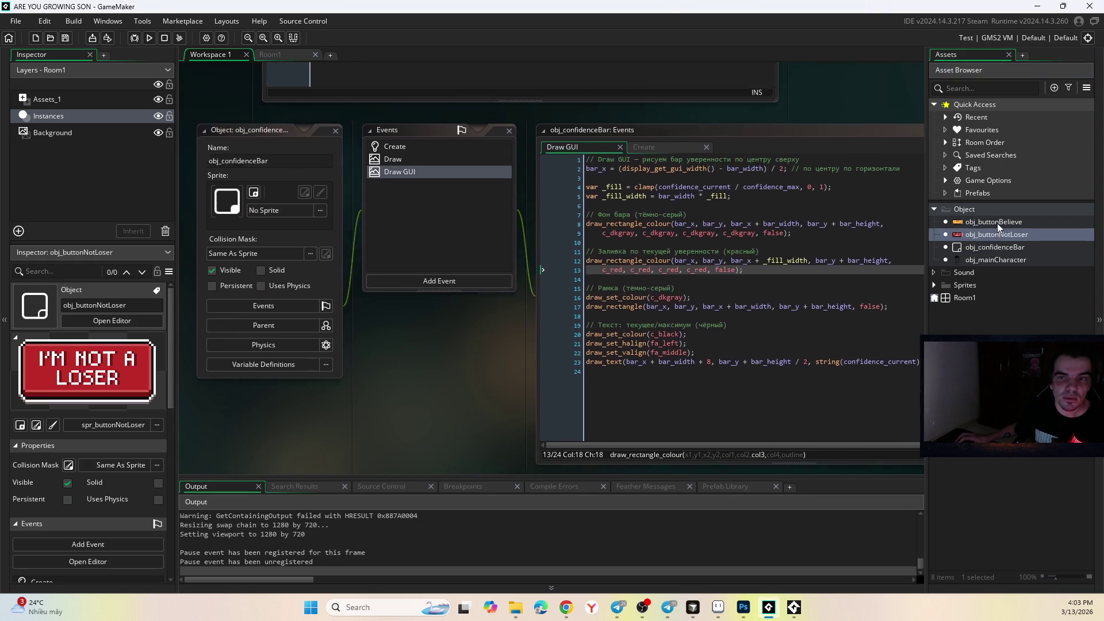
double_click(997, 222)
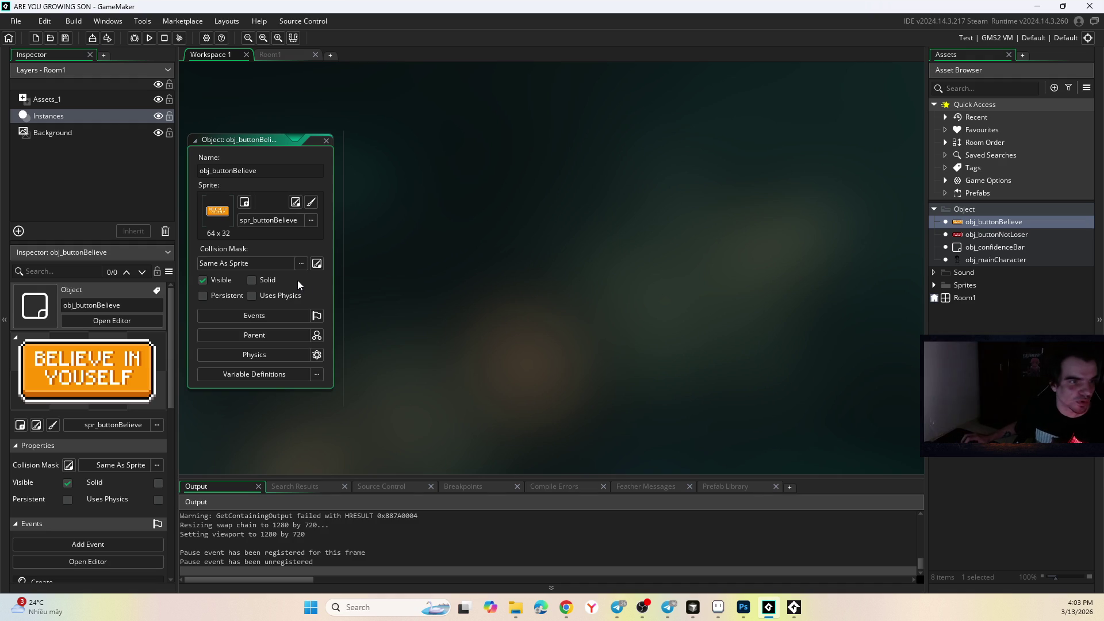
left_click(281, 316)
left_click(403, 158)
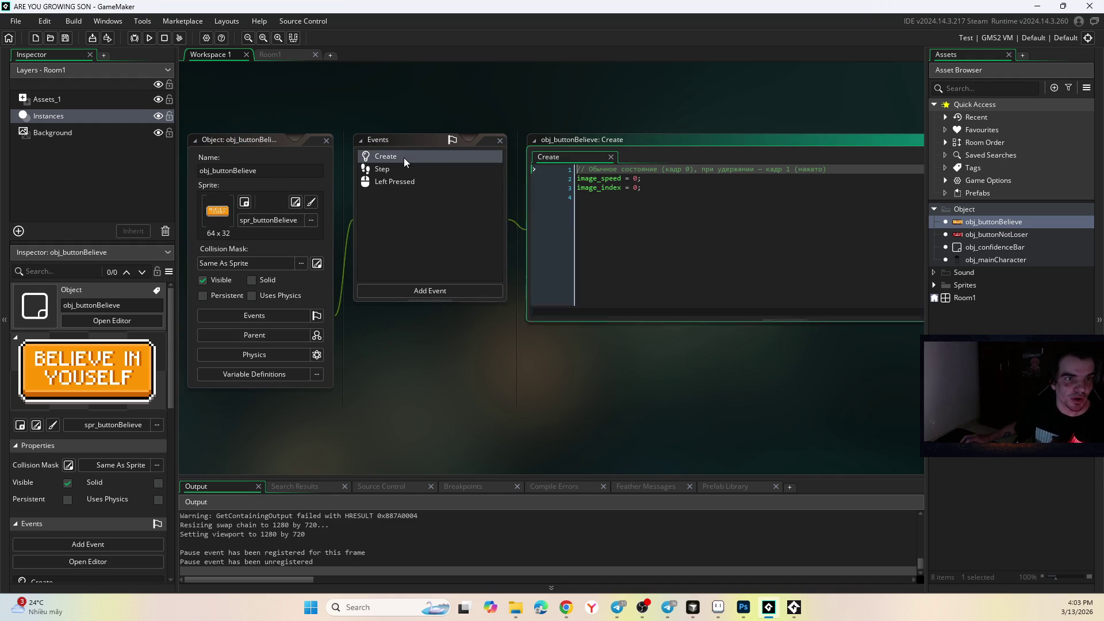
- Open obj_buttonNotLoser and view its Create and Step event code
double_click(996, 234)
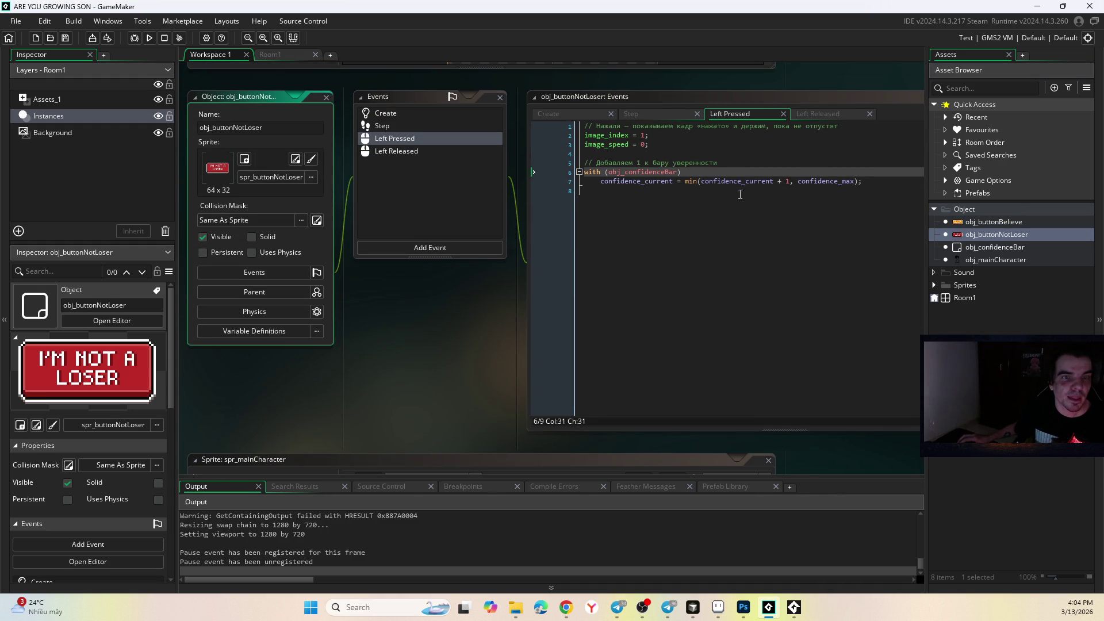
left_click(574, 114)
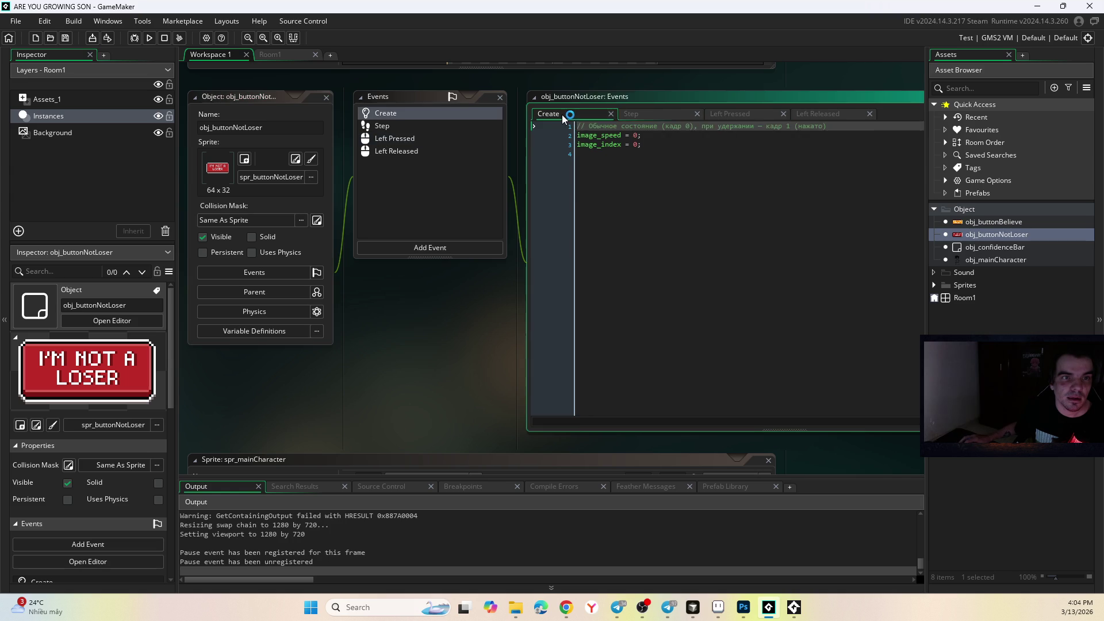
left_click(661, 114)
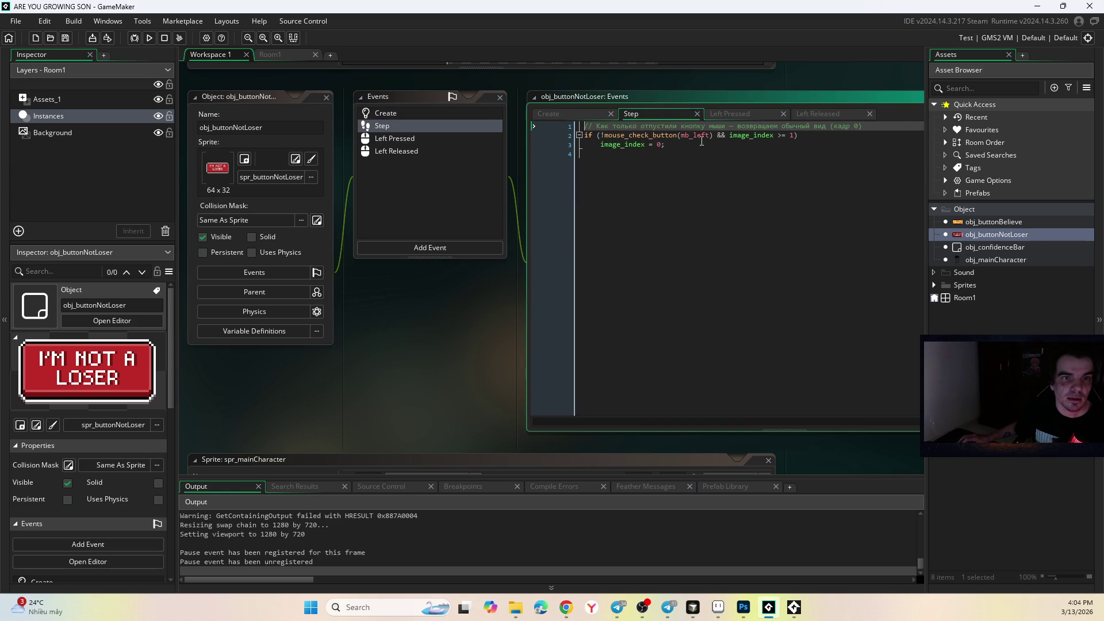
double_click(994, 222)
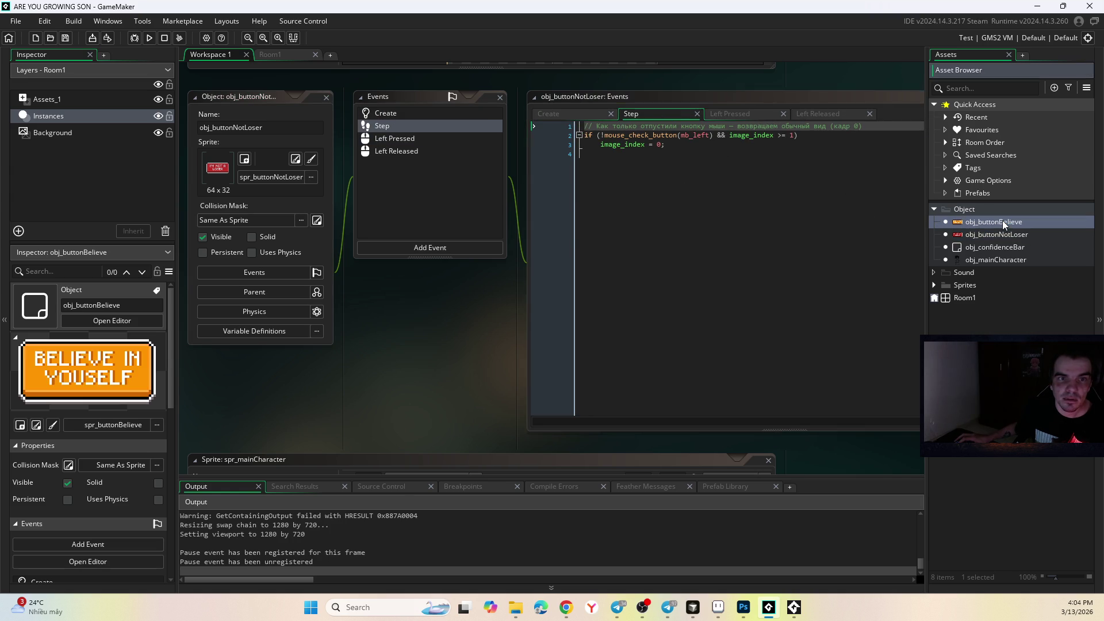
scroll(477, 267, "down", 5)
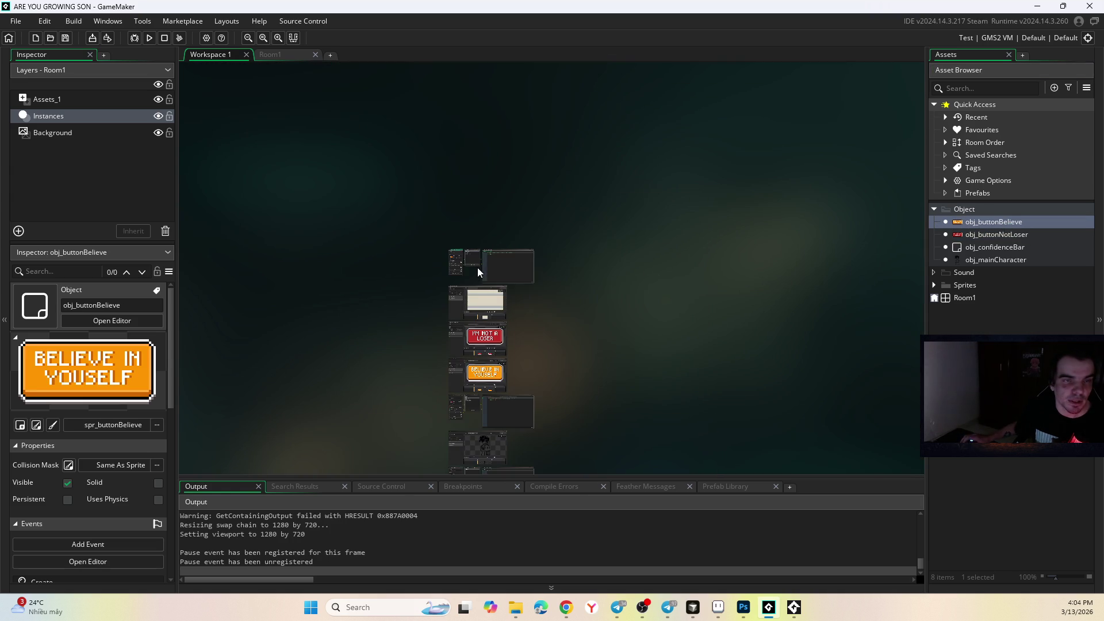
scroll(488, 315, "up", 5)
- Close the spr_background and spr_buttonNotLoser sprite editors and bring back obj_buttonBelieve's editor
left_click(616, 112)
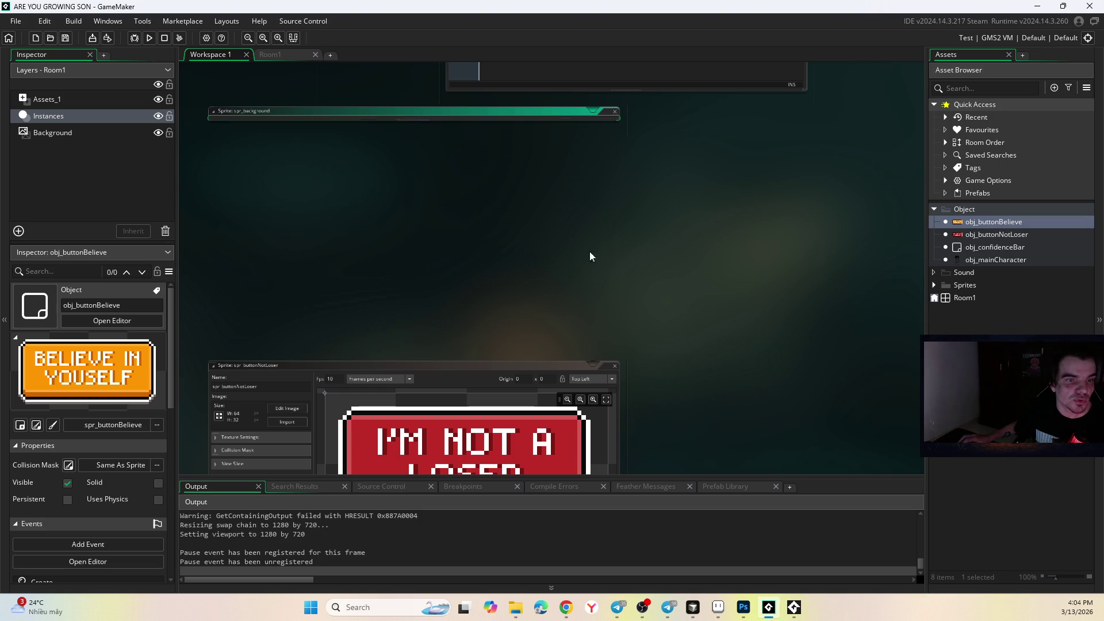
left_click(611, 370)
scroll(632, 290, "up", 2)
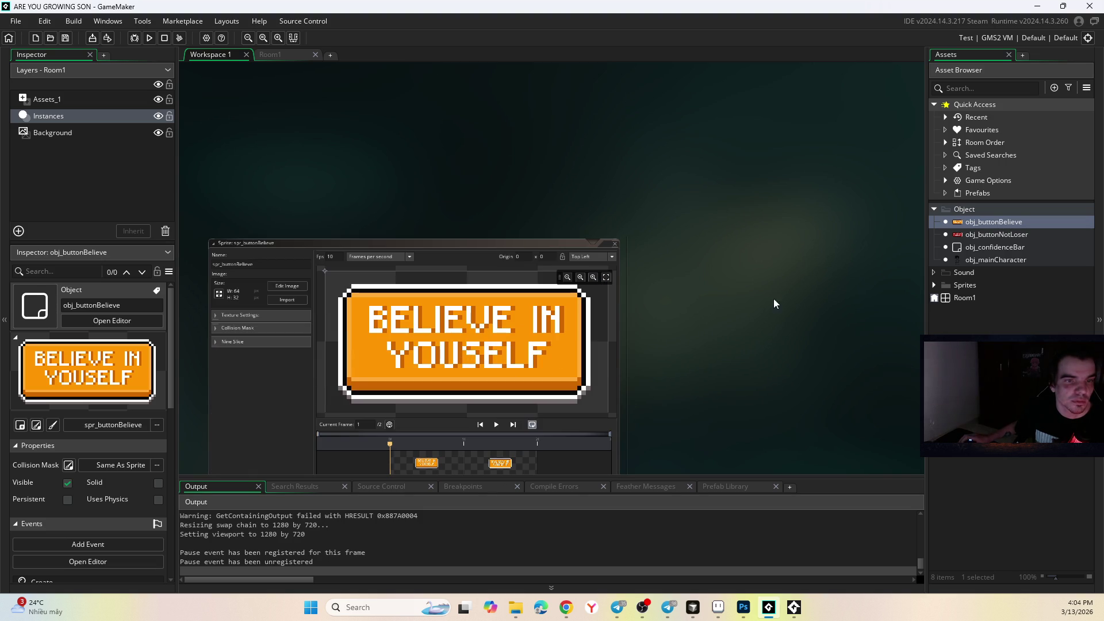
double_click(994, 222)
scroll(625, 273, "down", 5)
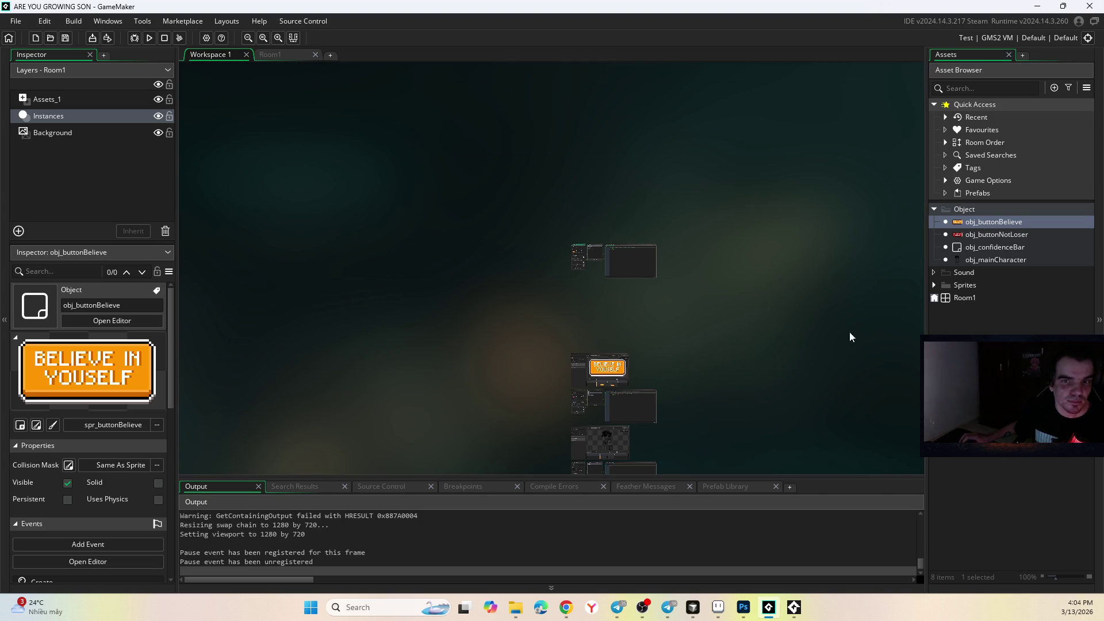
- Dock the obj_buttonNotLoser editor group beneath the obj_buttonBelieve group
double_click(989, 235)
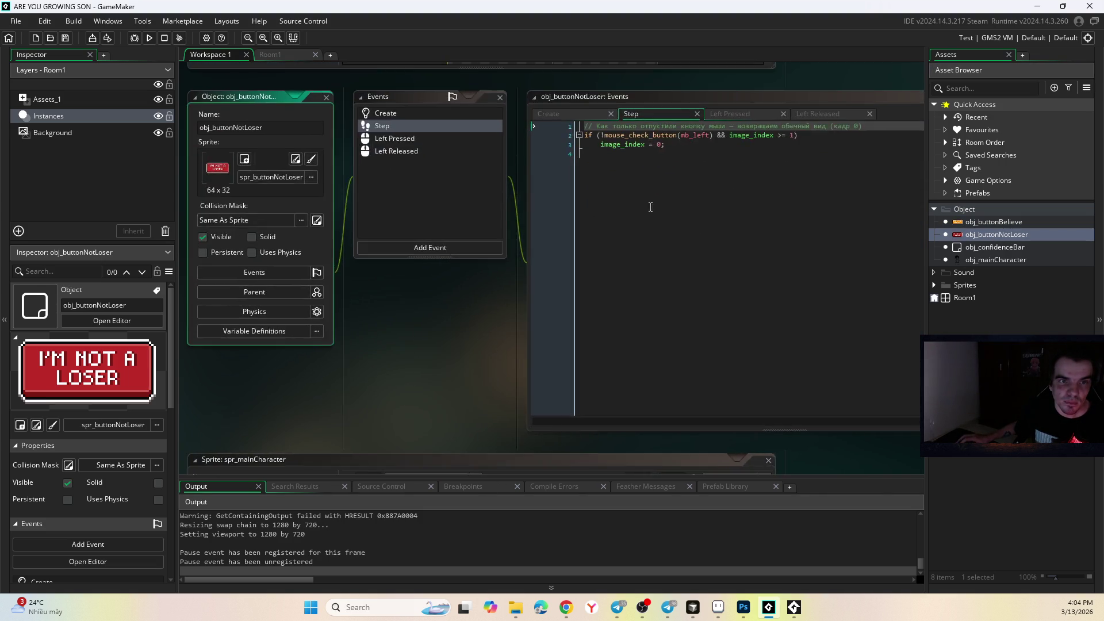
scroll(664, 212, "down", 5)
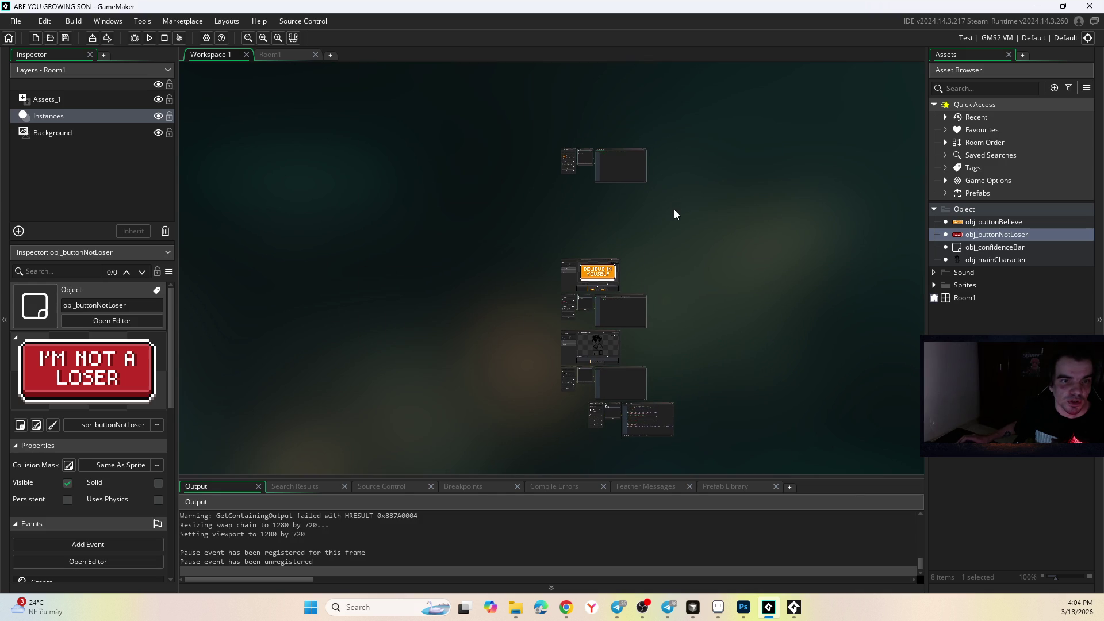
left_click_drag(572, 302, 571, 198)
scroll(603, 194, "up", 5)
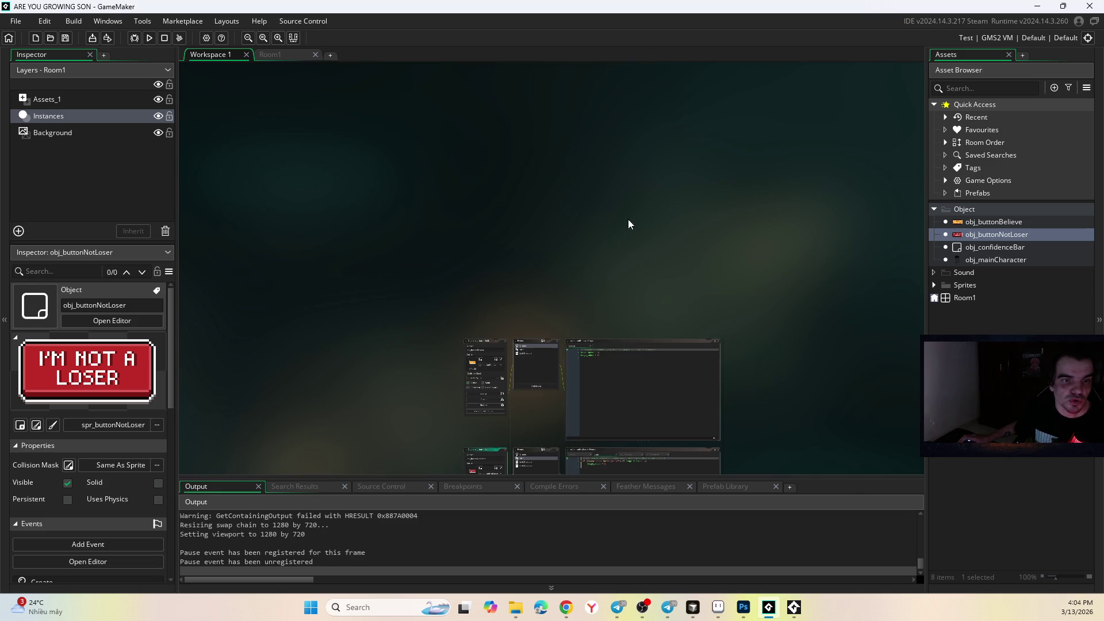
scroll(626, 215, "up", 5)
scroll(545, 236, "down", 1)
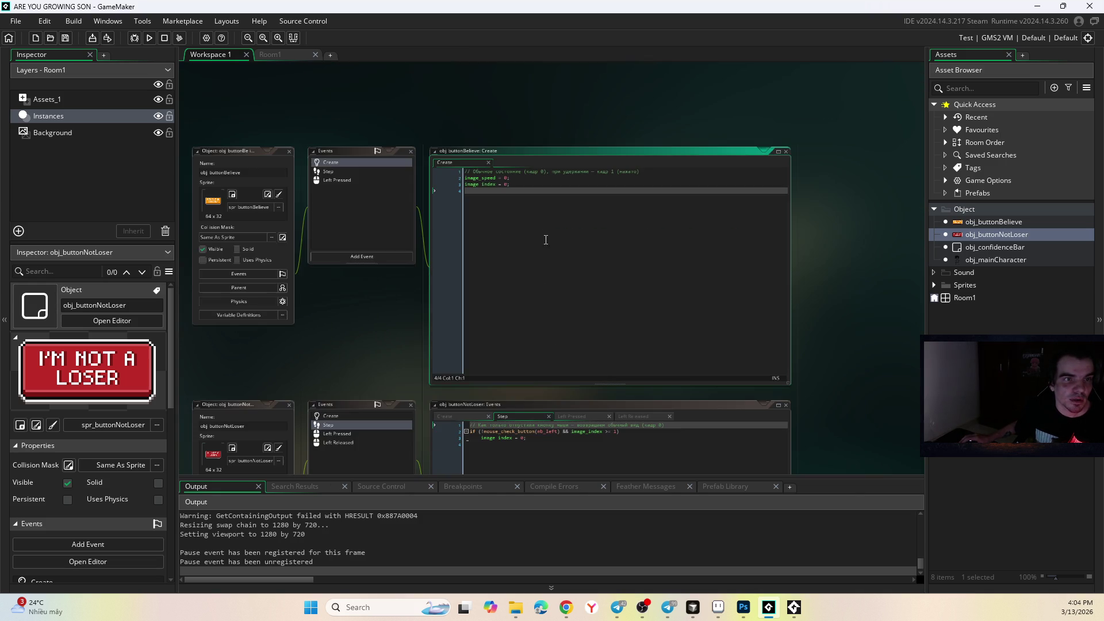
- Compare both buttons' Left Pressed code and inspect obj_buttonNotLoser's Left Released event
scroll(361, 315, "down", 2)
left_click(333, 116)
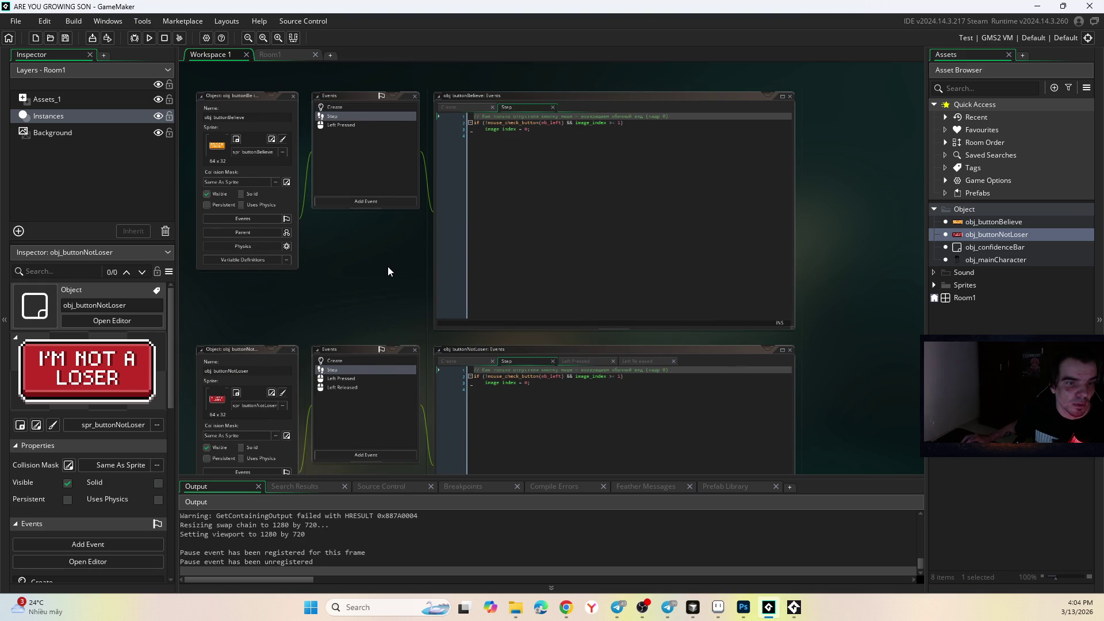
left_click(347, 125)
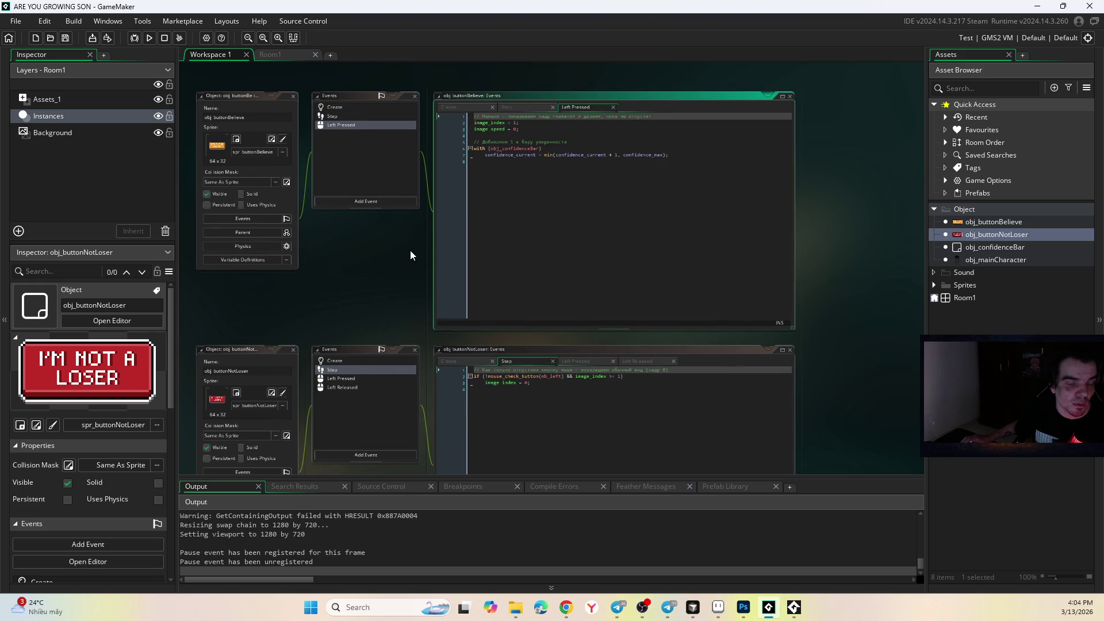
scroll(409, 242, "up", 2, "ctrl")
left_click(339, 414)
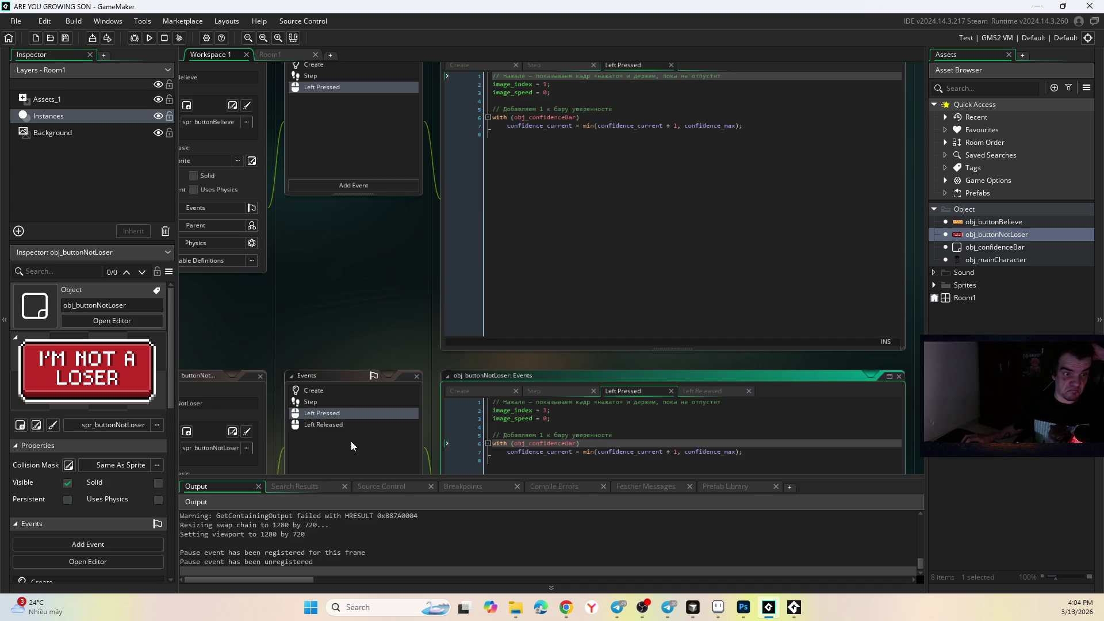
left_click(347, 424)
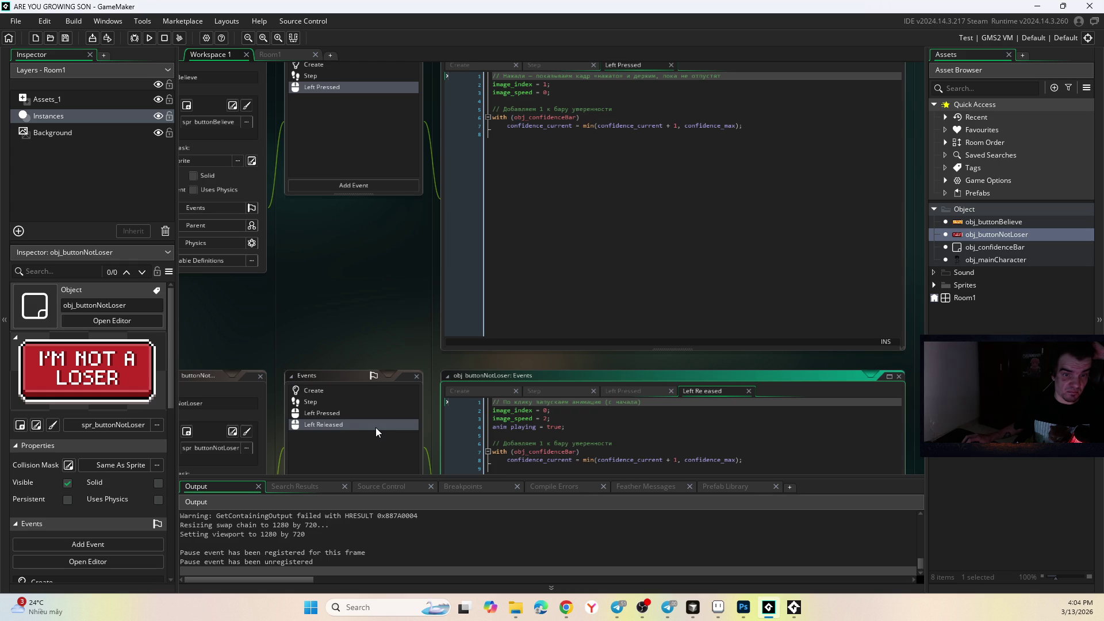
- Delete the Left Released event from obj_buttonNotLoser
right_click(352, 426)
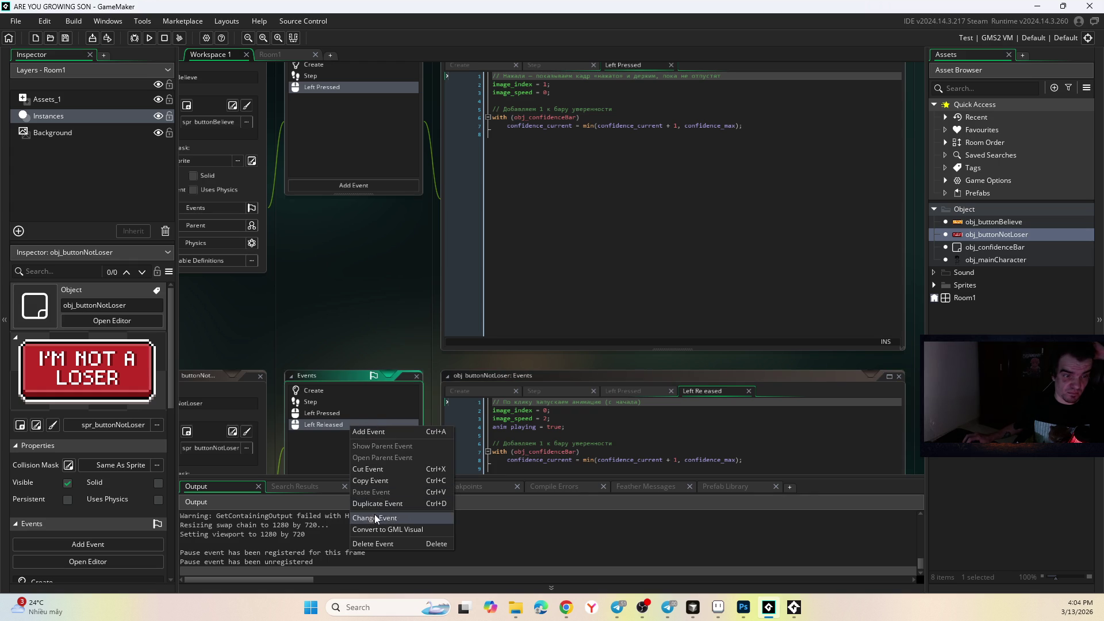
left_click(381, 543)
left_click(590, 326)
- Rerun the game, stopping the previous run, and press both buttons to add confidence
left_click(151, 38)
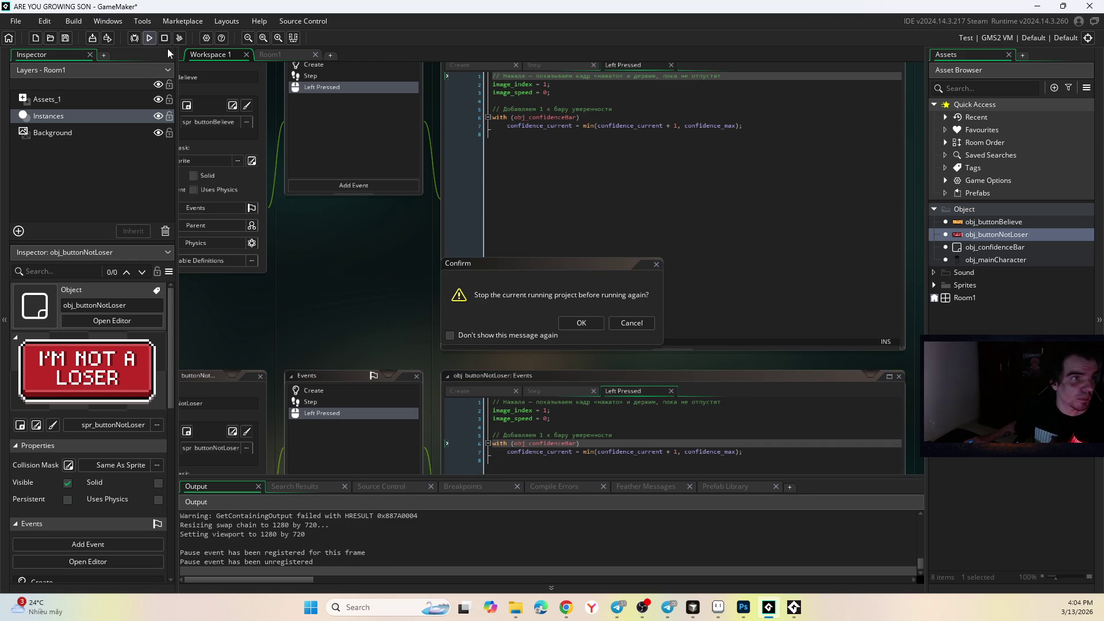
left_click(629, 320)
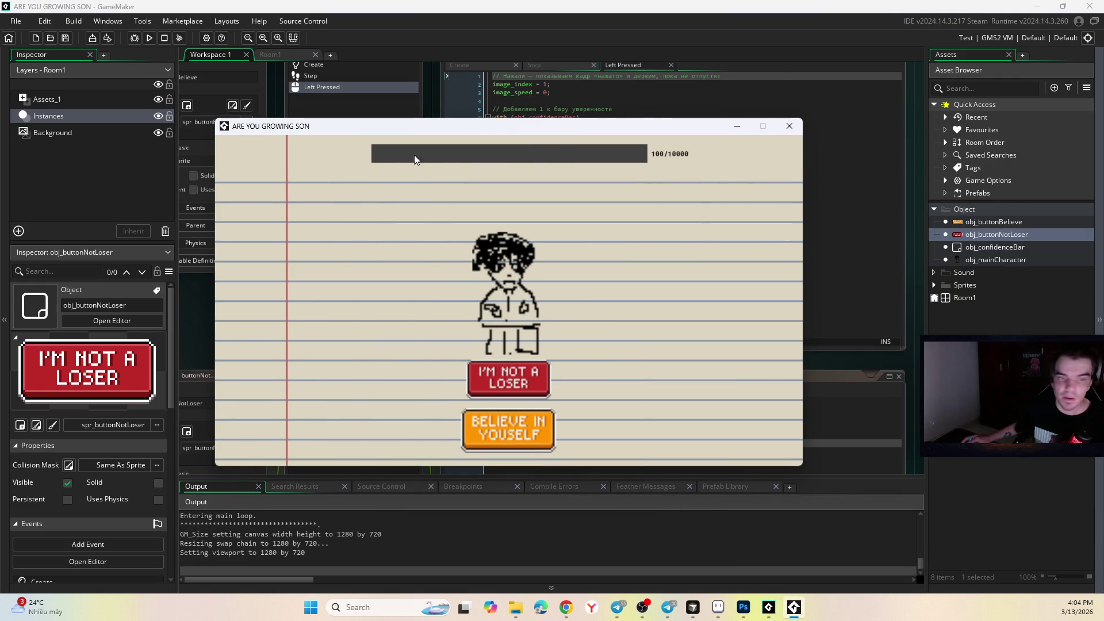
left_click(509, 371)
left_click(520, 432)
left_click(520, 432)
left_click(521, 432)
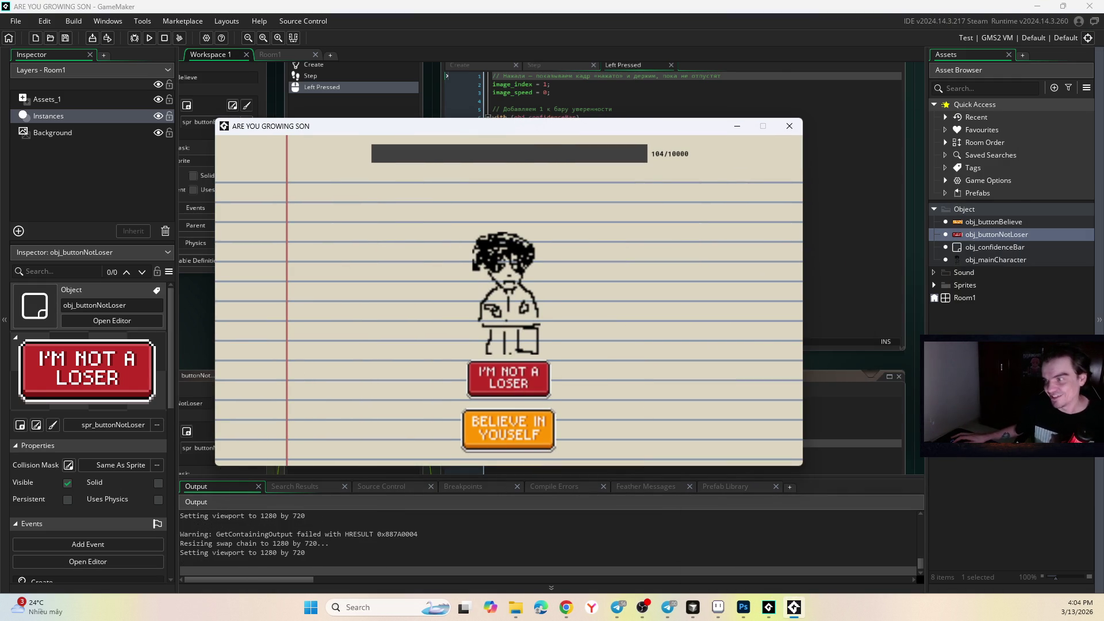
- Keep pressing I'M NOT A LOSER and BELIEVE IN YOUSELF until confidence reads 122/10000
key("alt+Tab")
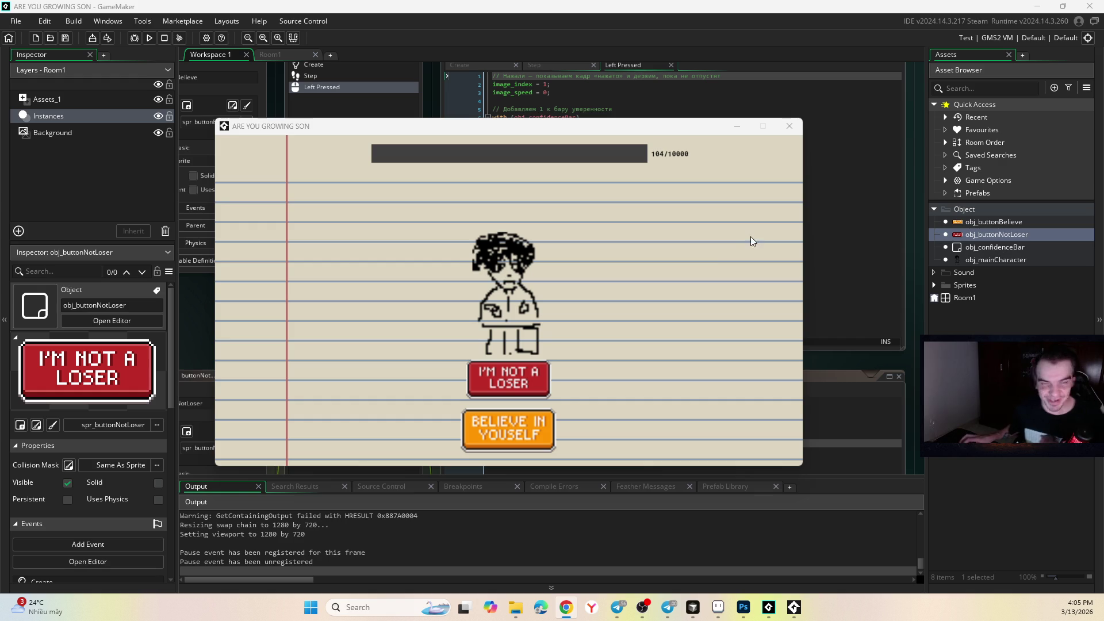
left_click(530, 376)
left_click(530, 376)
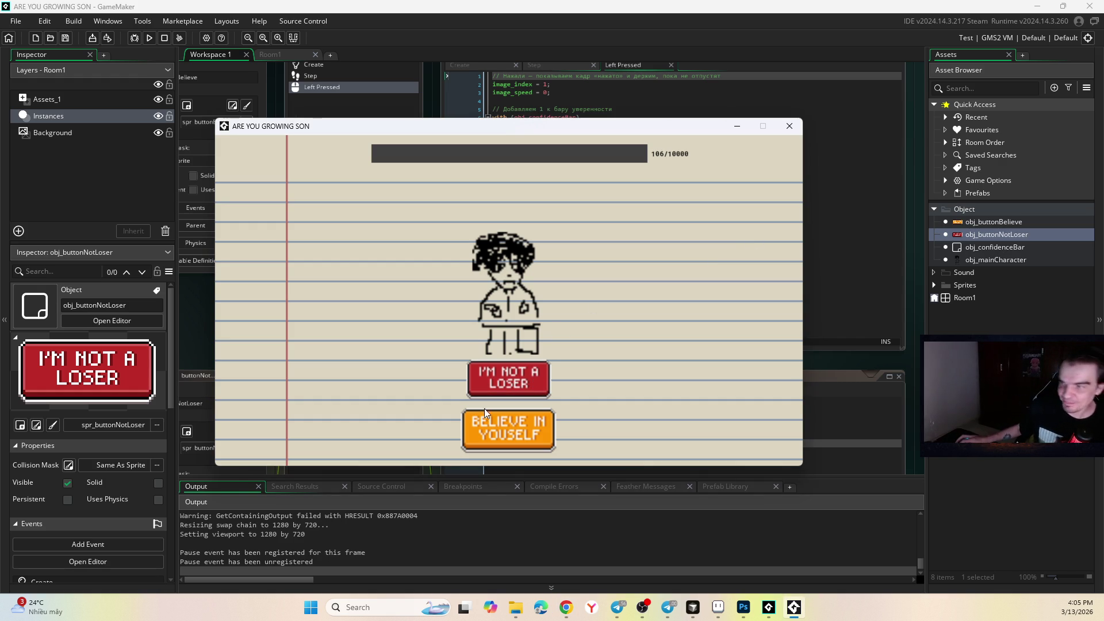
double_click(517, 364)
double_click(514, 371)
double_click(510, 378)
double_click(510, 375)
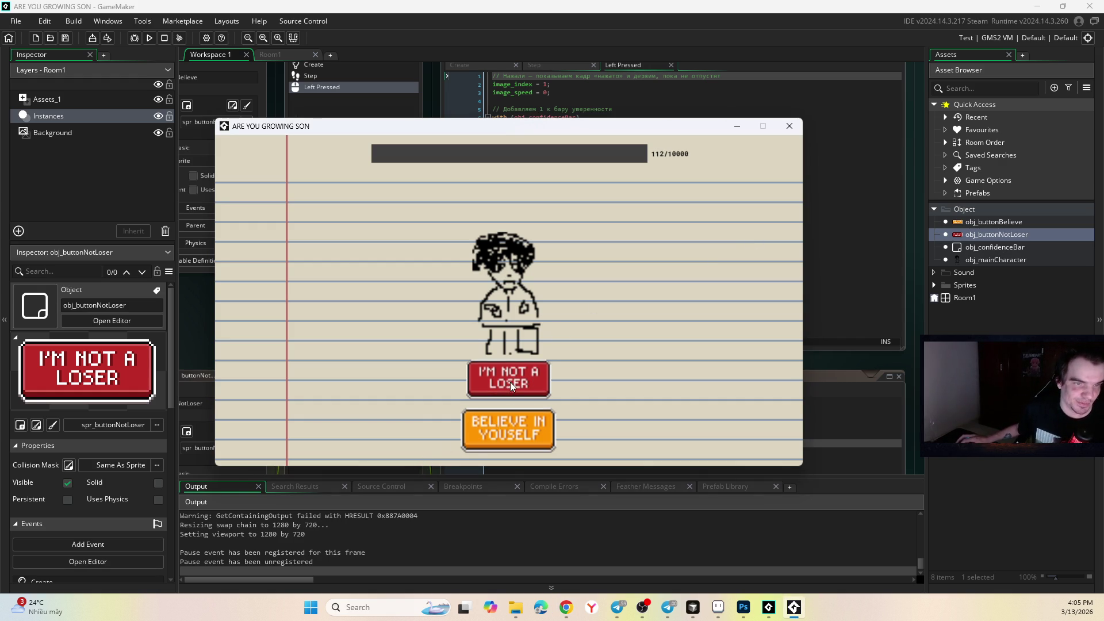
double_click(511, 374)
double_click(501, 432)
double_click(501, 432)
double_click(500, 426)
left_click(673, 605)
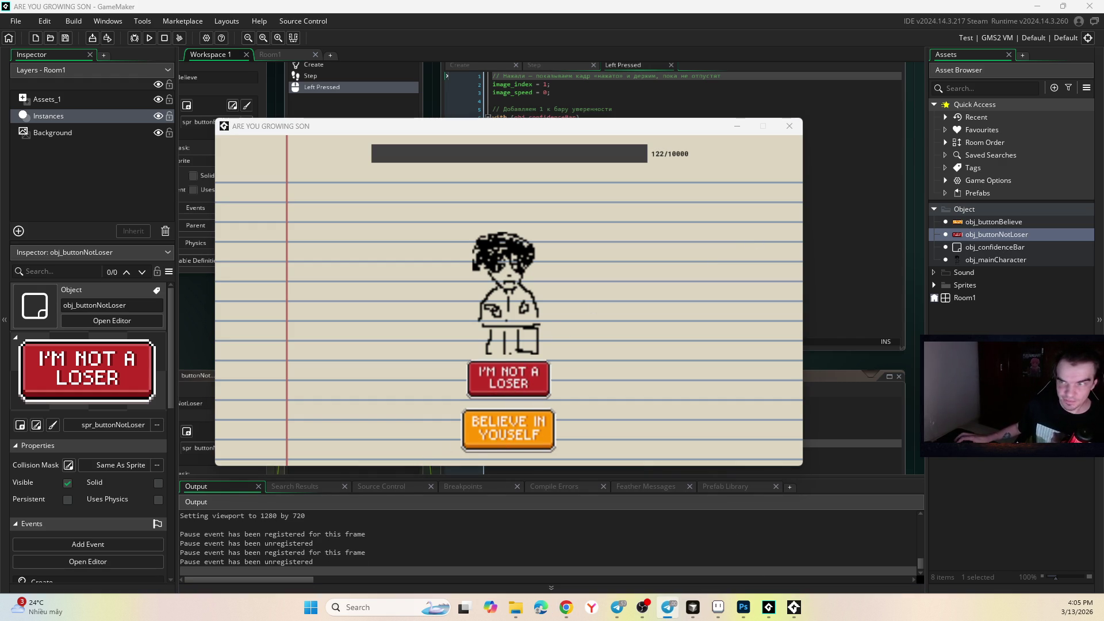
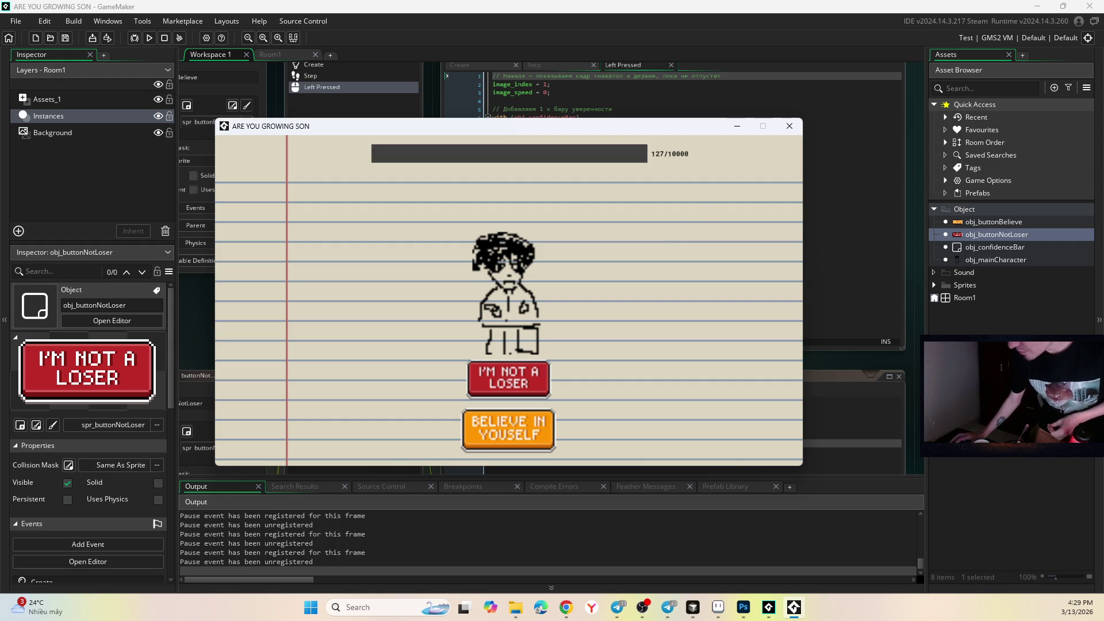
- Move focus from the running game to the screen-recording software
key("alt+Tab")
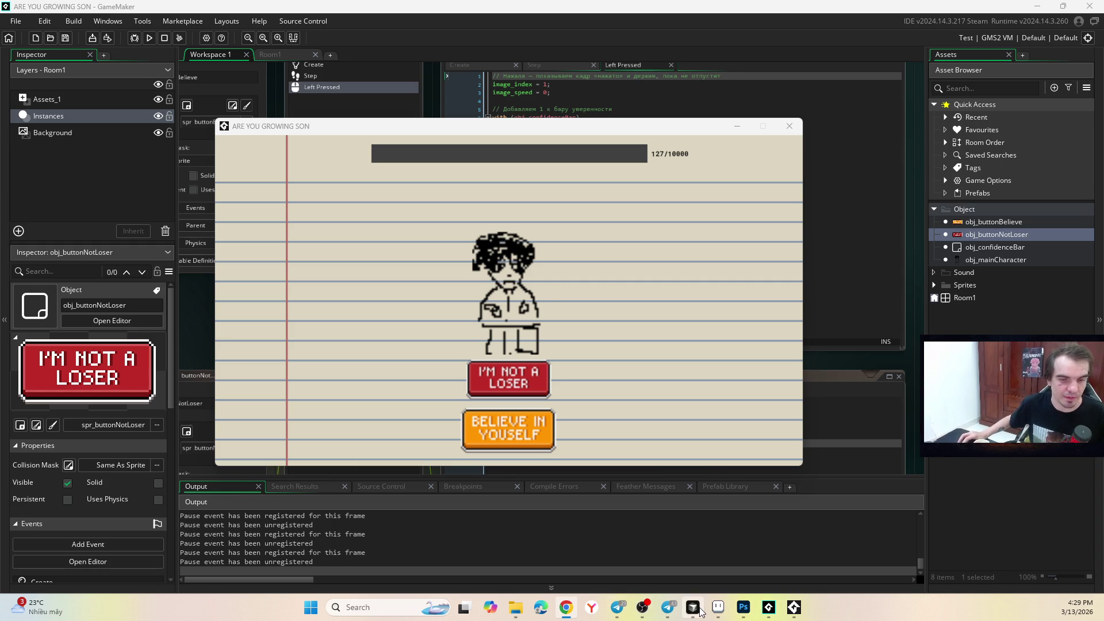
mouse_move(701, 610)
left_click(643, 607)
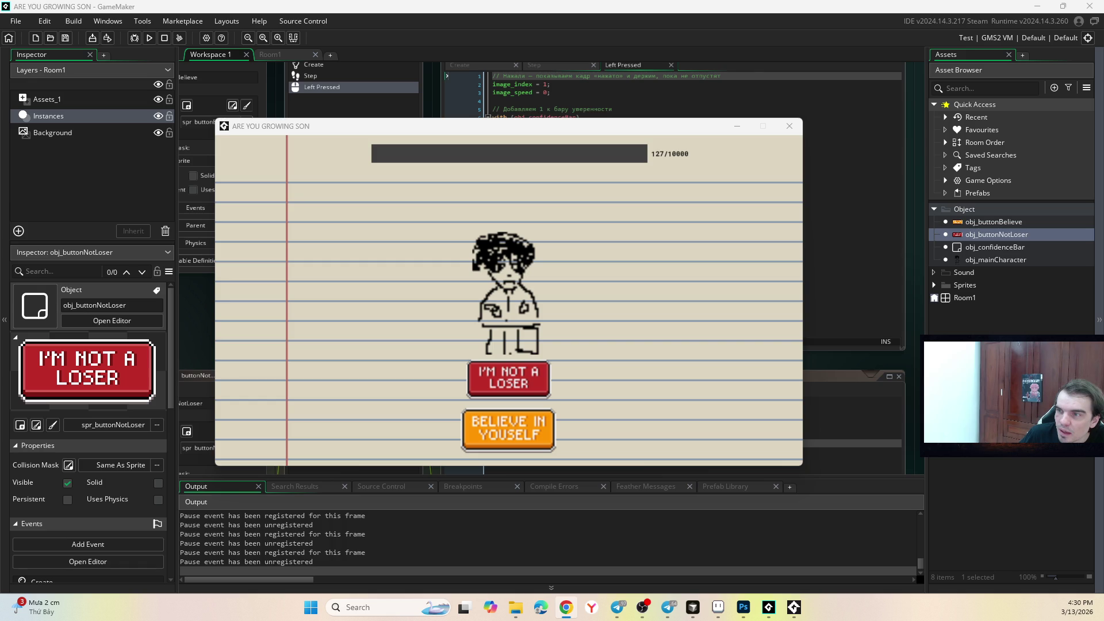
- Bring the YouTube browser window forward and browse the home feed
key("alt+Tab")
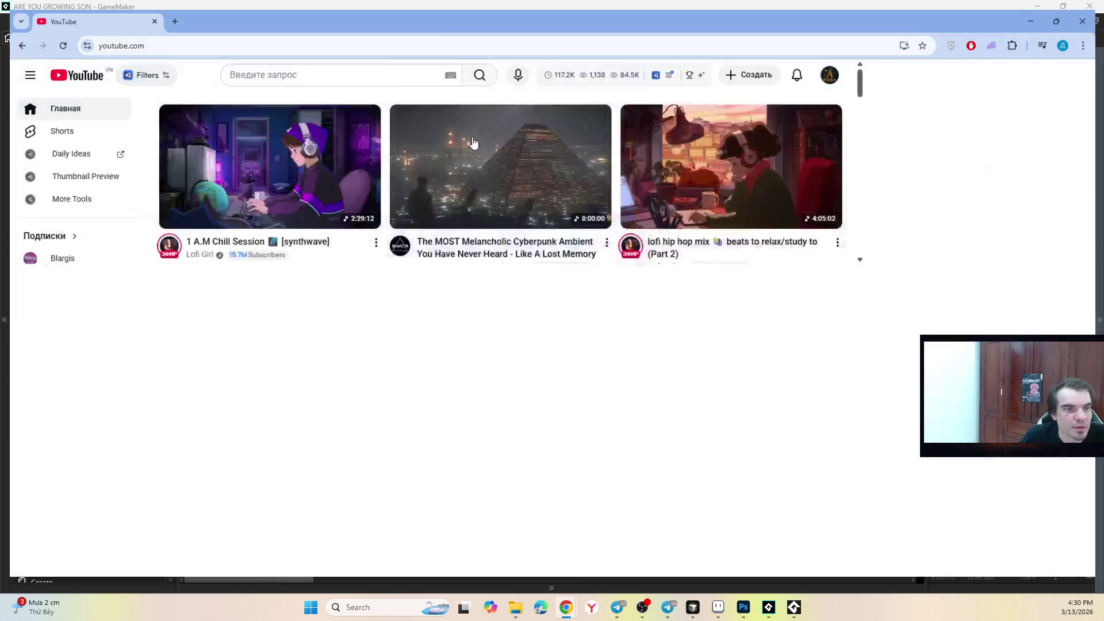
scroll(562, 251, "down", 4)
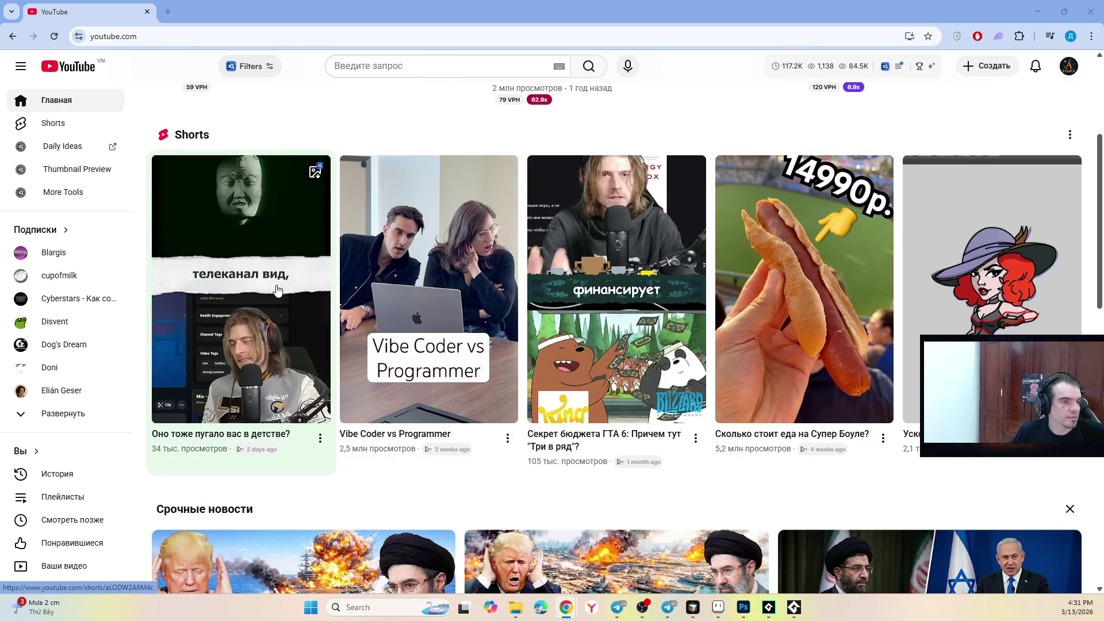
scroll(412, 244, "down", 6)
scroll(413, 244, "down", 10)
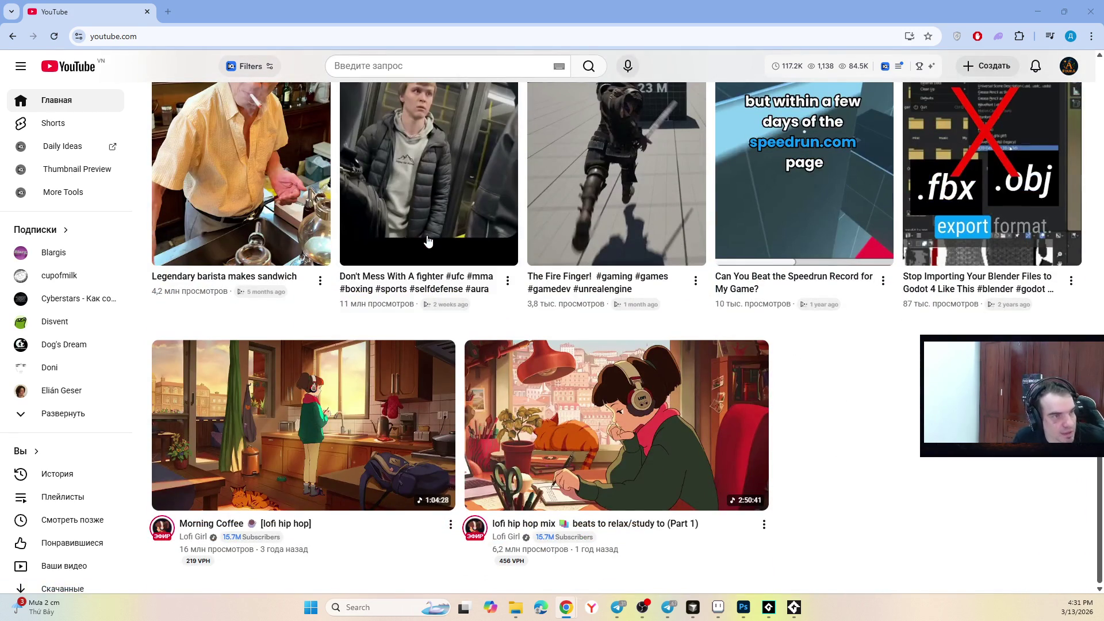
mouse_move(493, 341)
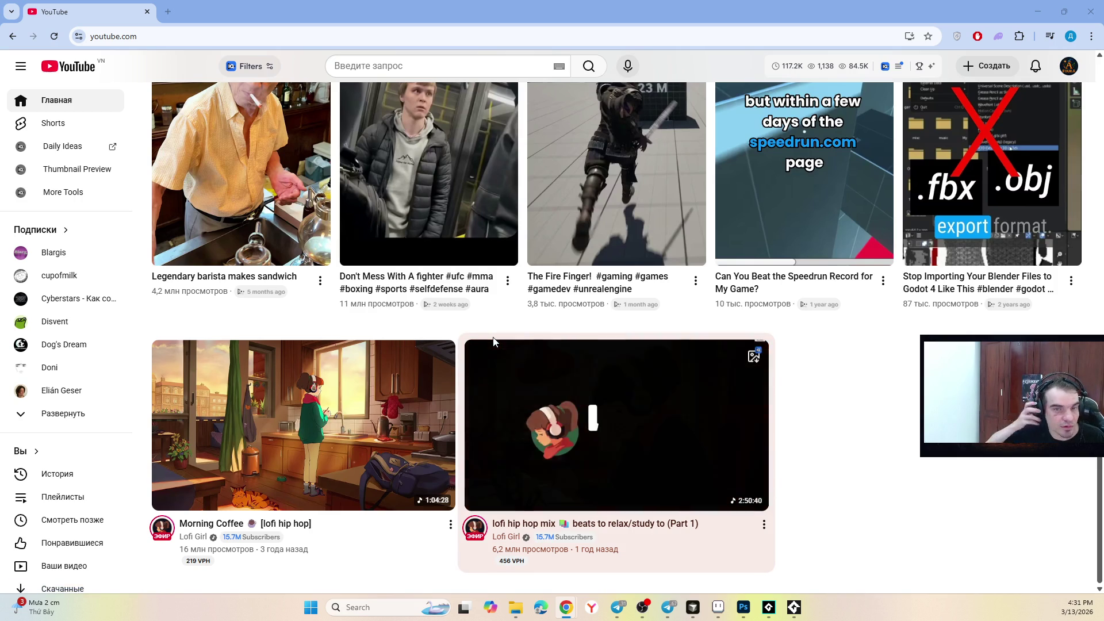
scroll(572, 341, "up", 15)
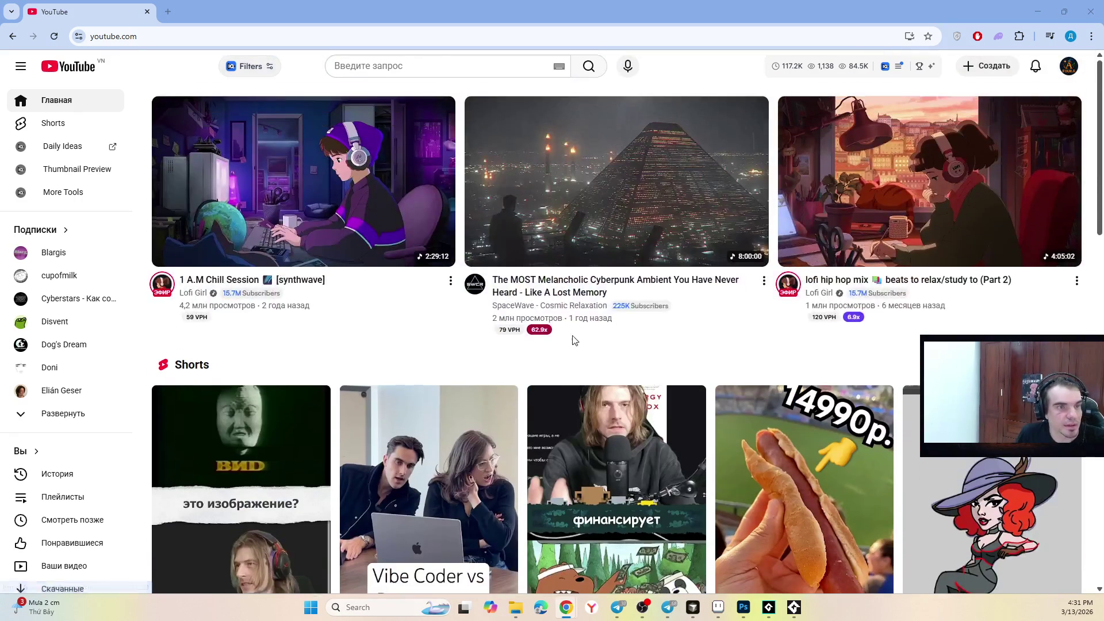
mouse_move(580, 330)
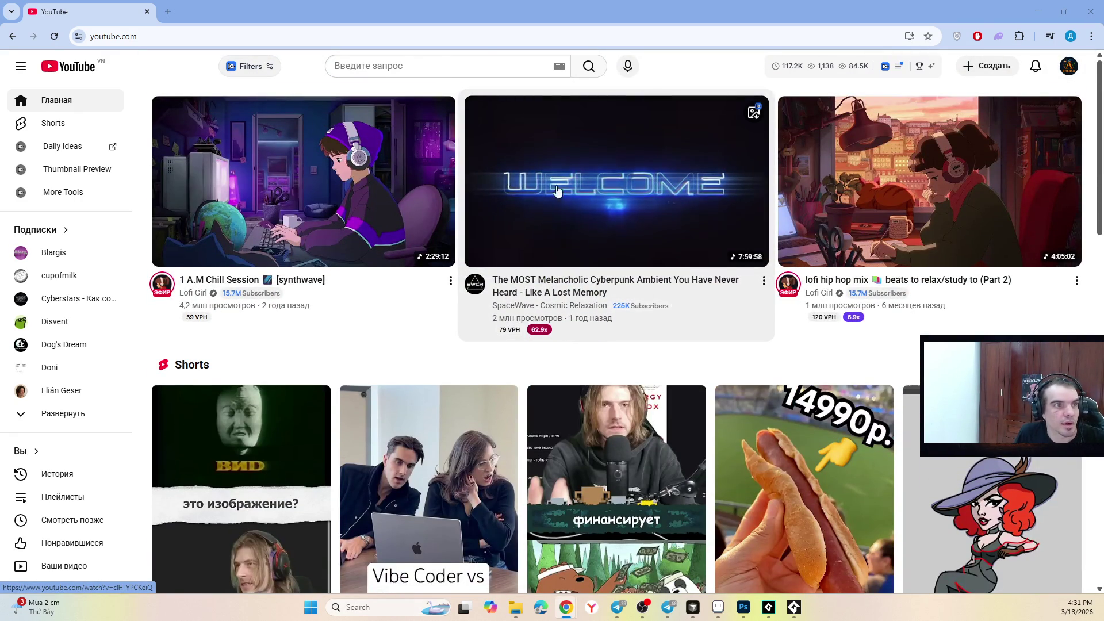
mouse_move(410, 106)
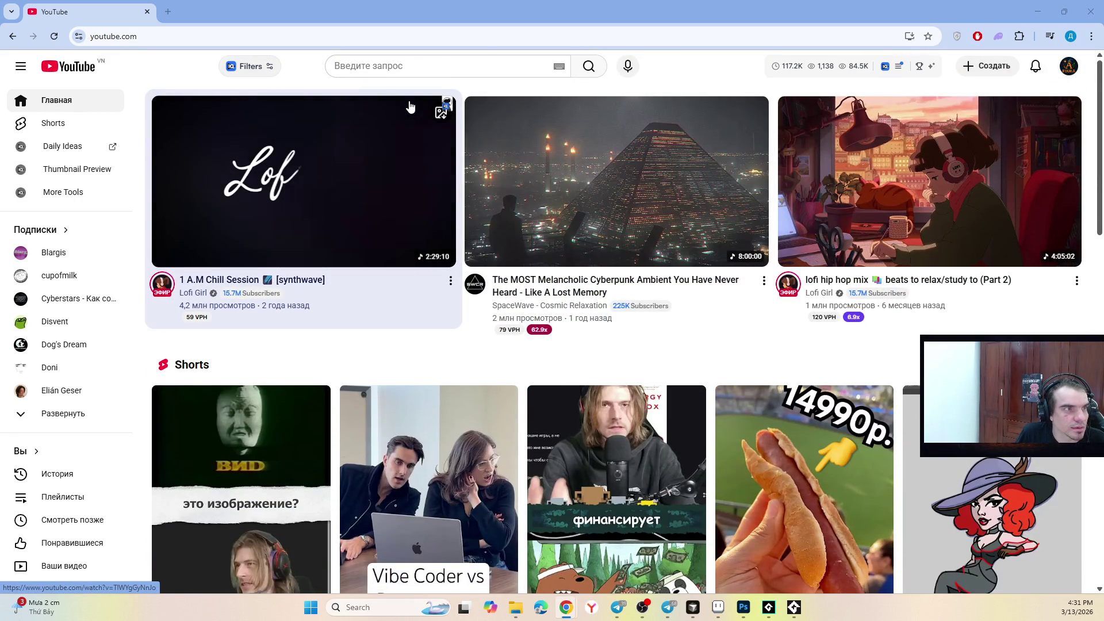
- Reload the YouTube home feed and open 'Очень странная рыба' in a new tab, then view it
left_click(55, 38)
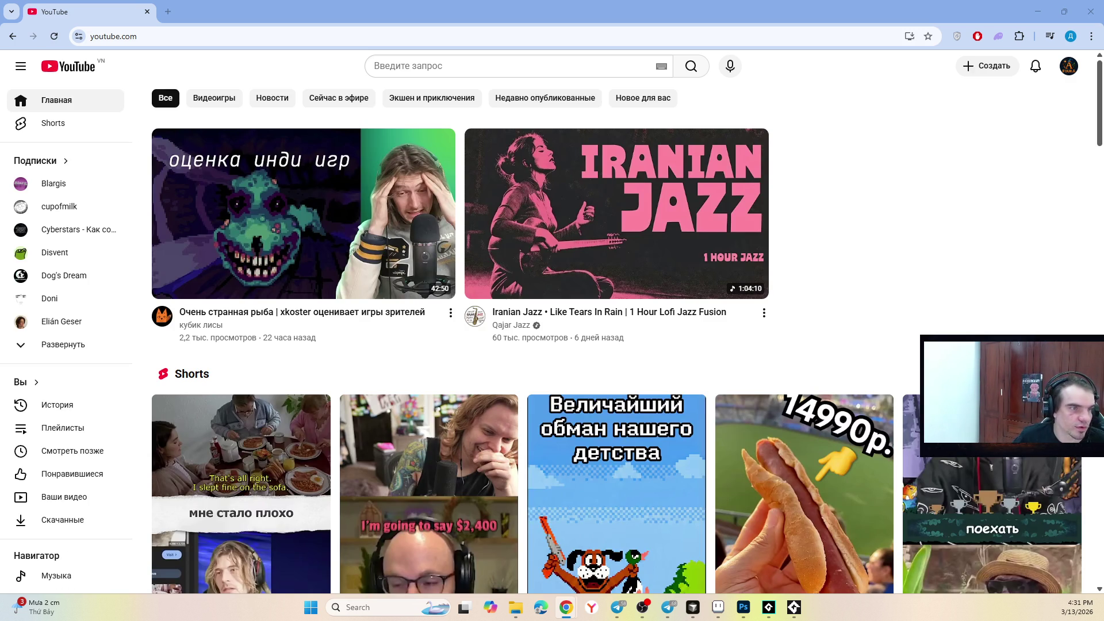
middle_click(336, 278)
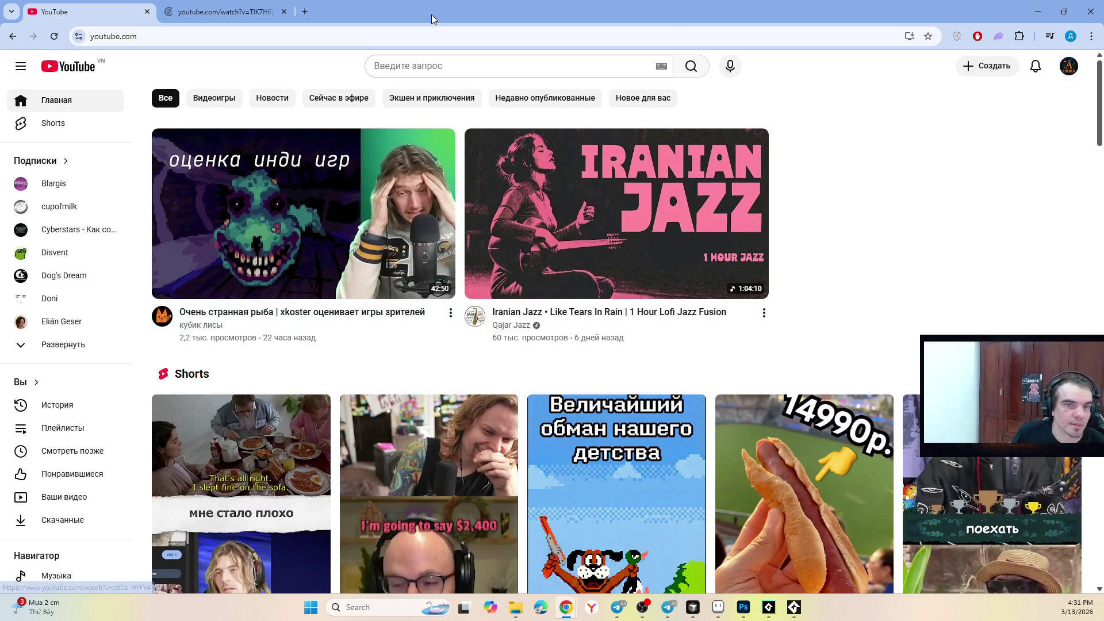
scroll(540, 167, "down", 8)
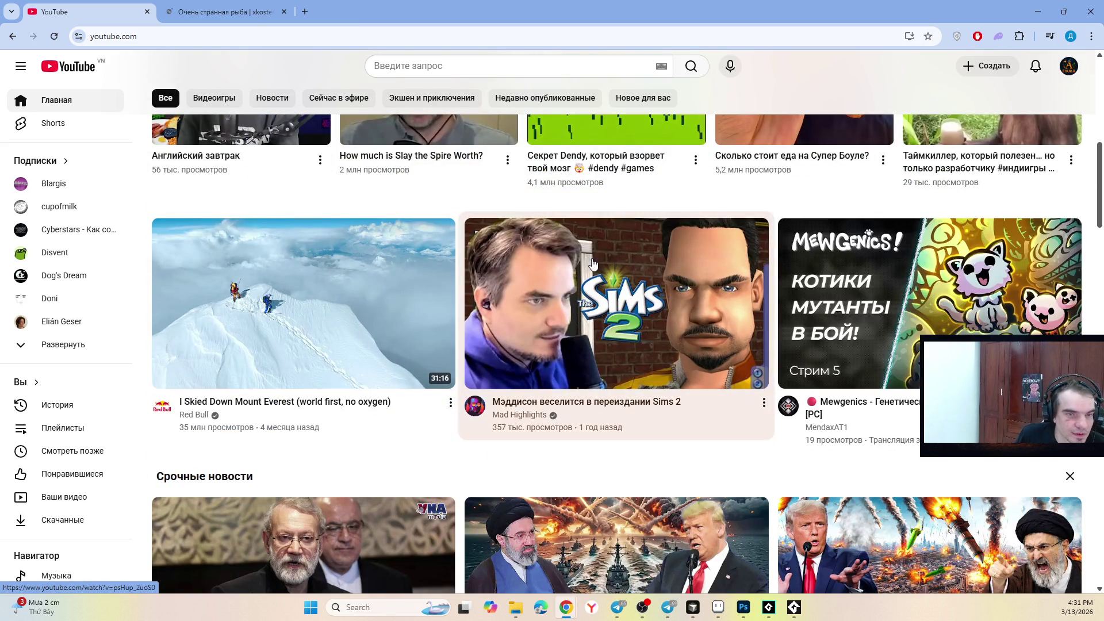
left_click(221, 12)
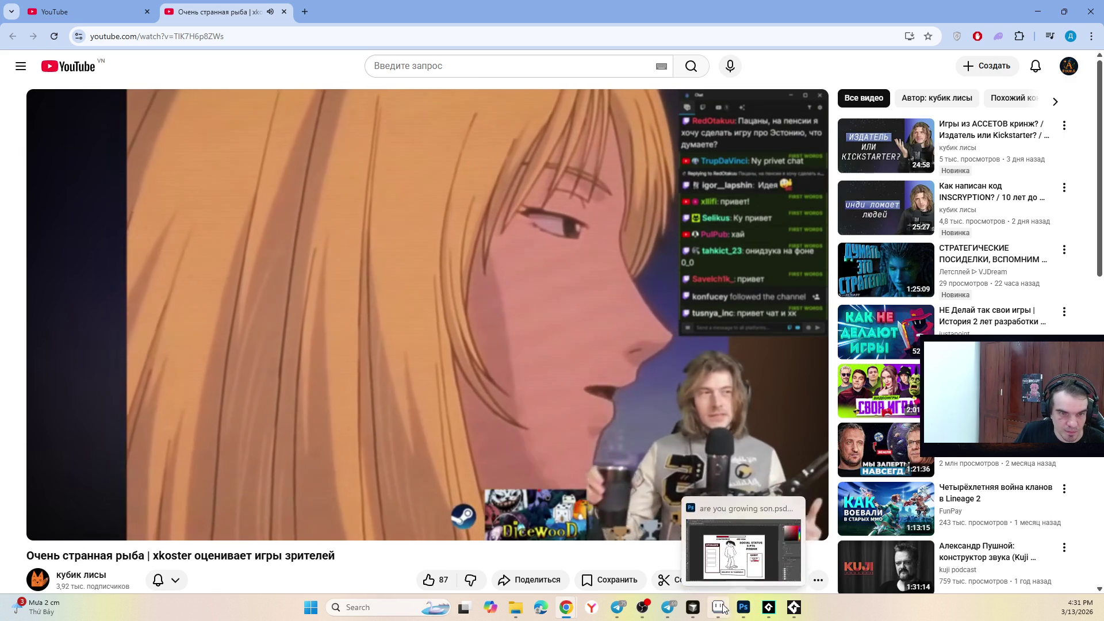
- Let the 'Очень странная рыба' video play on to 3:59 of its 42:49
left_click(642, 607)
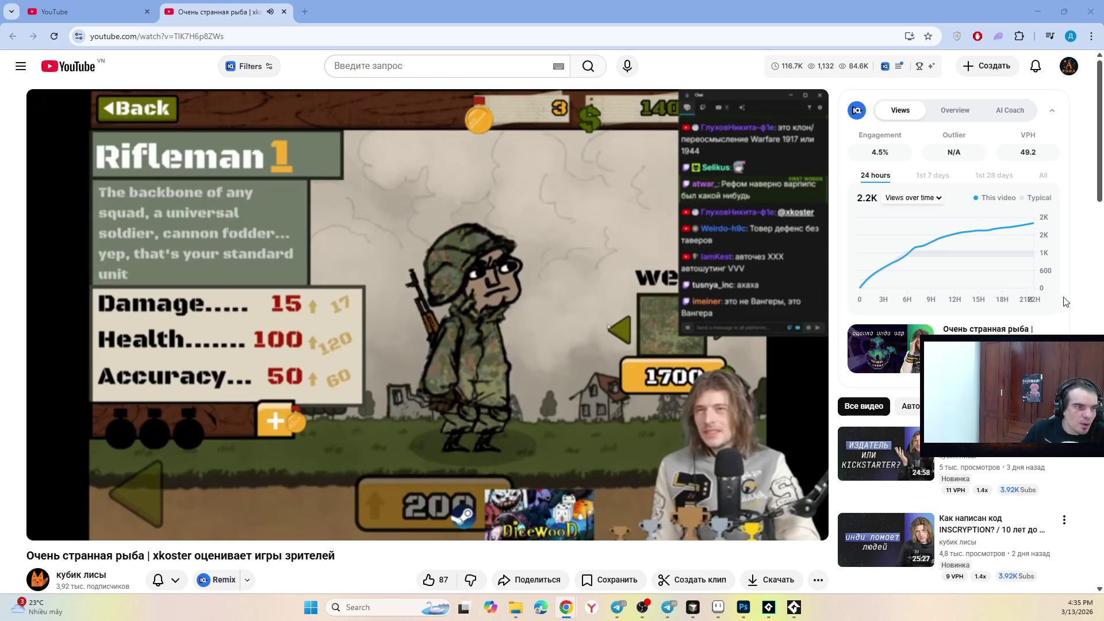
scroll(413, 343, "down", 4)
scroll(367, 380, "up", 4)
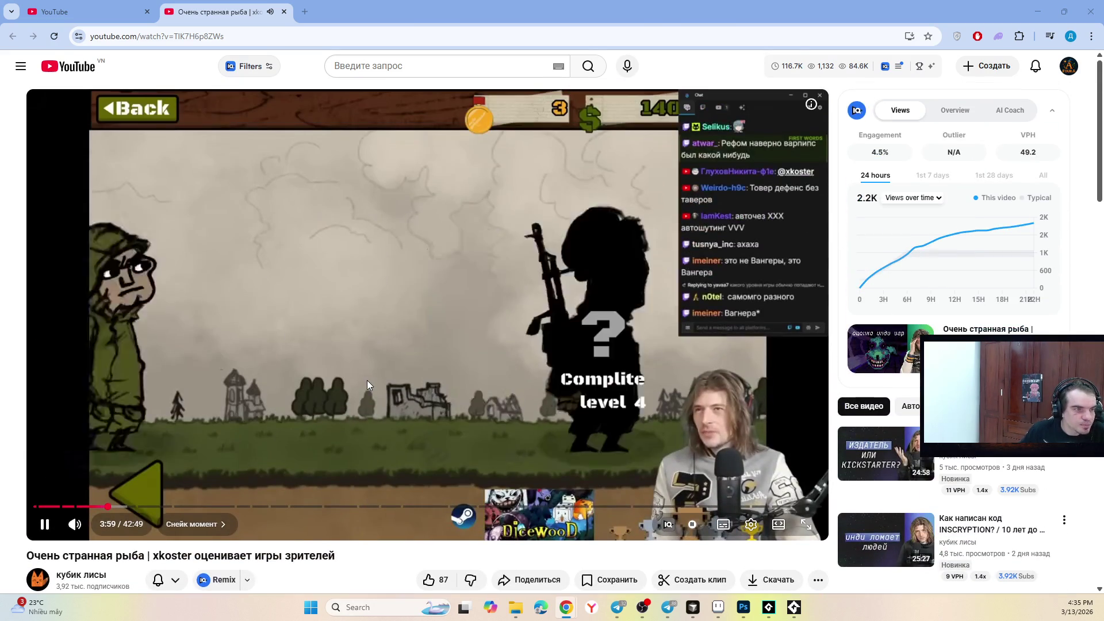